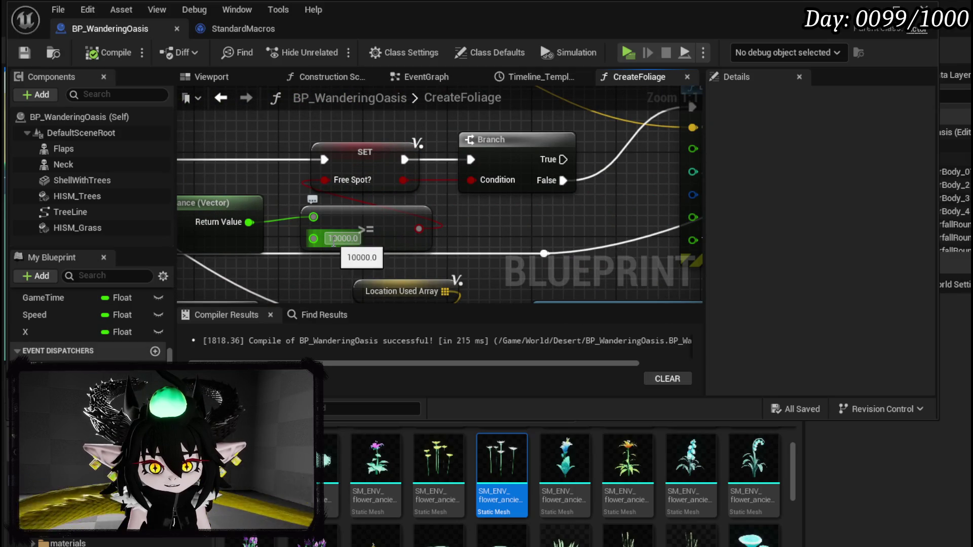
# - Change the CreateFoliage >= distance threshold to 1000, compile and save, and return to the level
pyautogui.write('2000')
pyautogui.press('Return')
pyautogui.write('1')
pyautogui.press('Return')
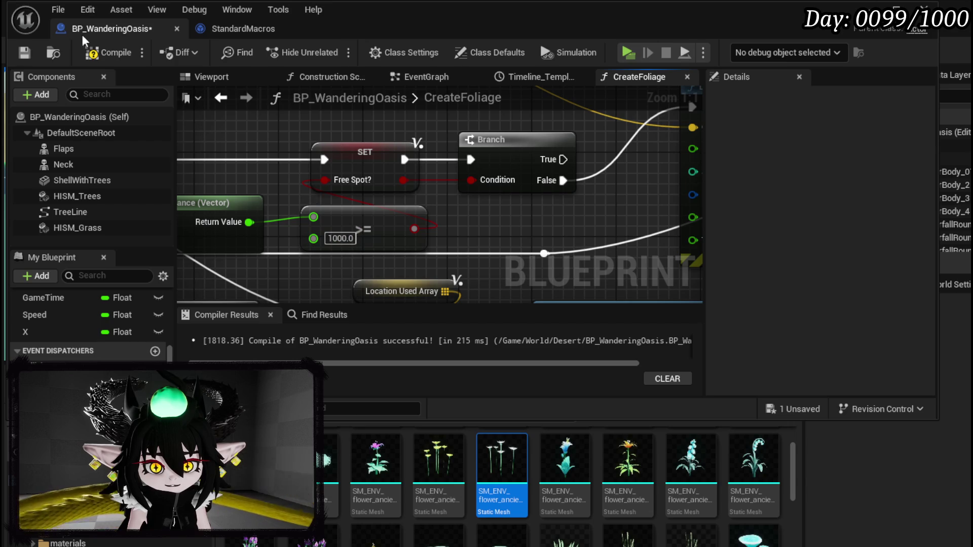
pyautogui.hotkey('ctrl', 's')
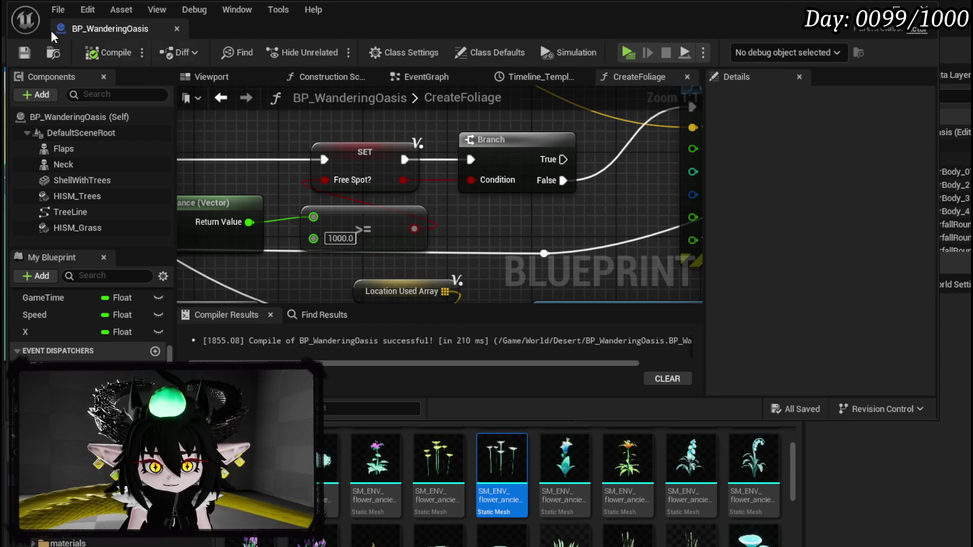
pyautogui.hotkey('alt', 'Tab')
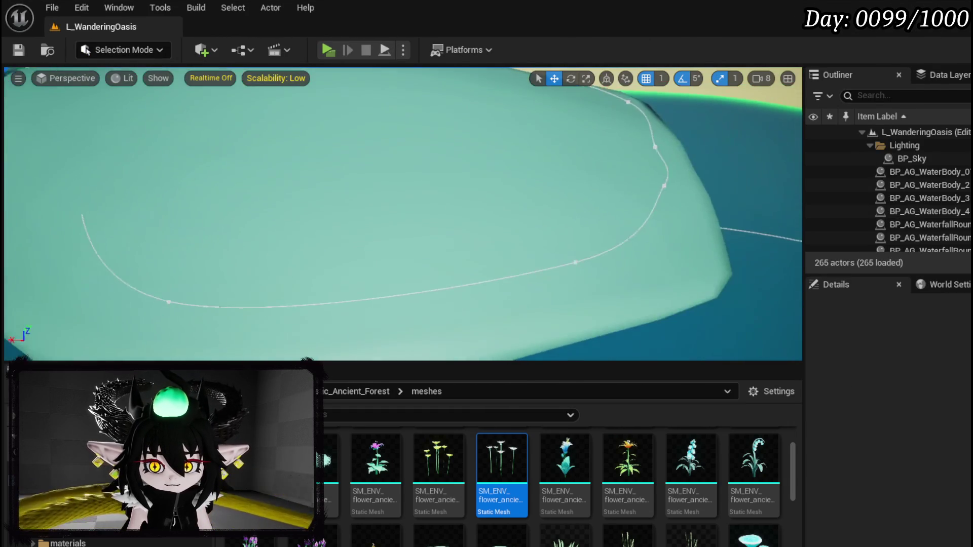
# - Move two TreeLine spline points left along X beside the oasis shell
pyautogui.click(498, 249)
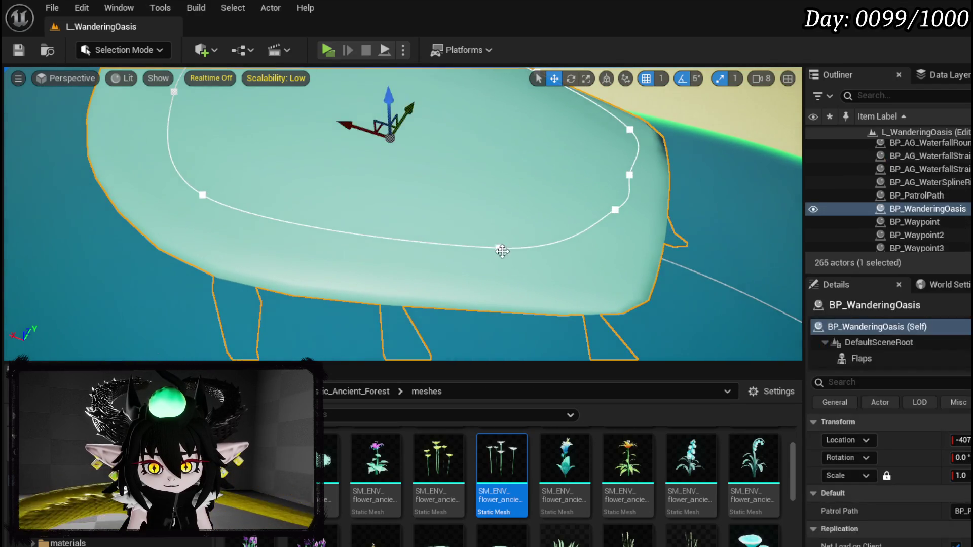
pyautogui.moveTo(541, 251); pyautogui.dragTo(434, 245)
pyautogui.click(566, 225)
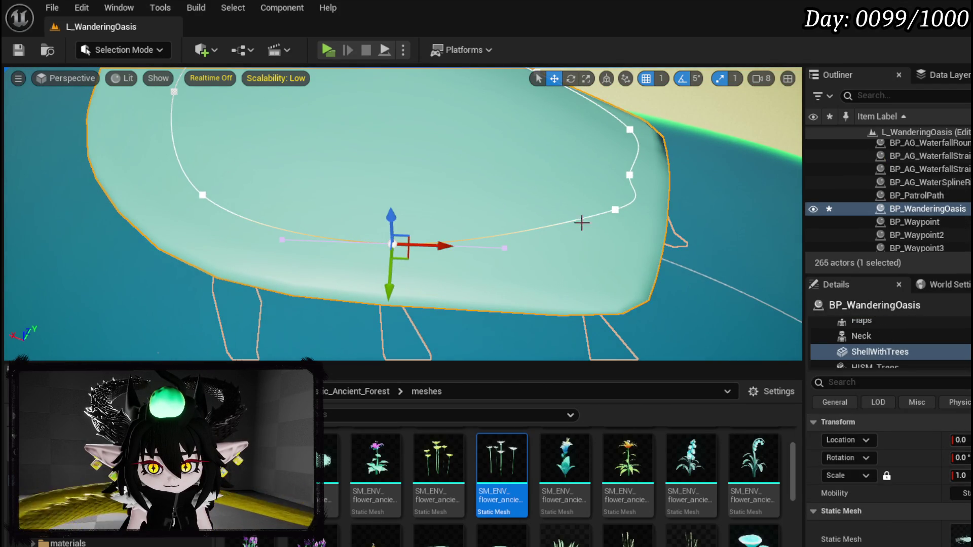
pyautogui.click(618, 211)
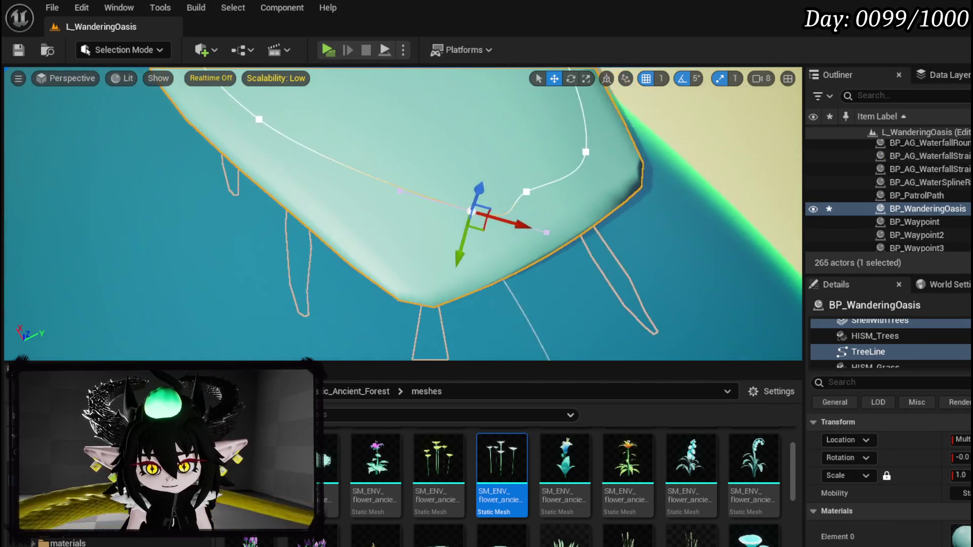
pyautogui.moveTo(452, 215); pyautogui.dragTo(415, 209)
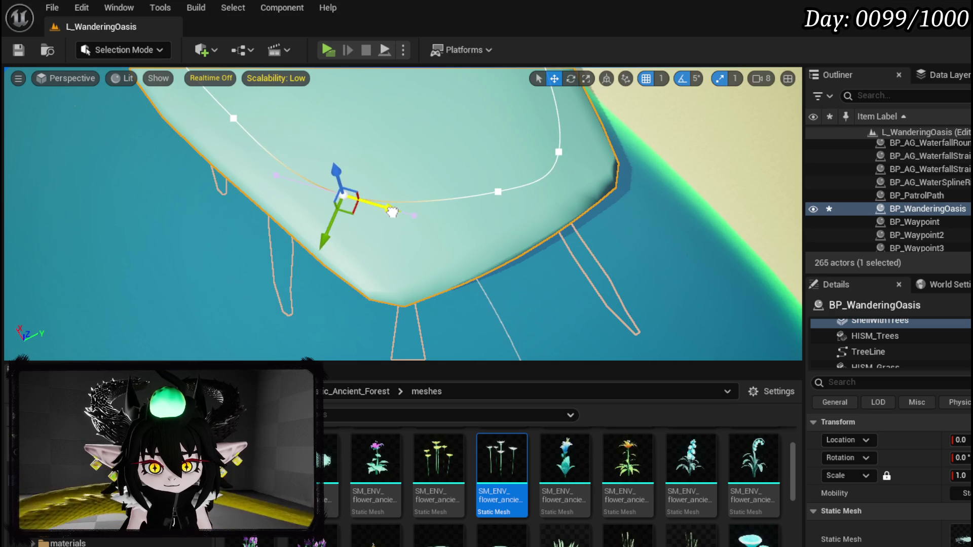
# - Slide another TreeLine spline point right along the curve, then start a play-test with Alt+P
pyautogui.keyDown('alt'); pyautogui.moveTo(599, 163); pyautogui.dragTo(599, 162); pyautogui.keyUp('alt')
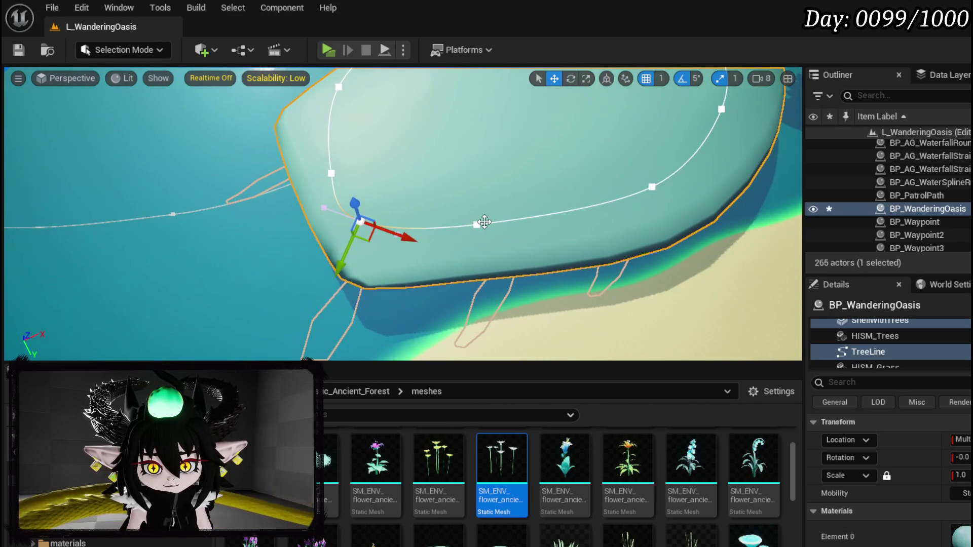
pyautogui.moveTo(526, 221); pyautogui.dragTo(603, 214)
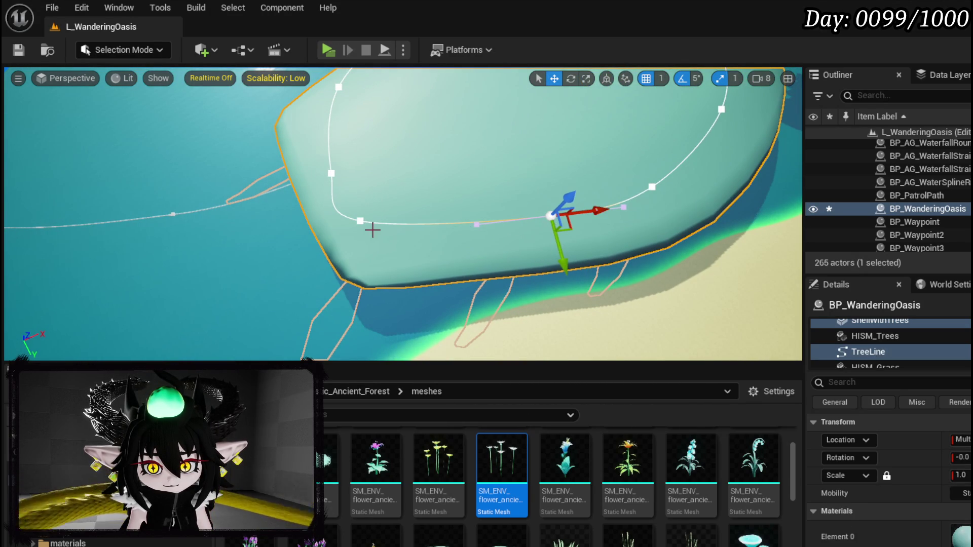
pyautogui.moveTo(384, 224); pyautogui.dragTo(475, 233)
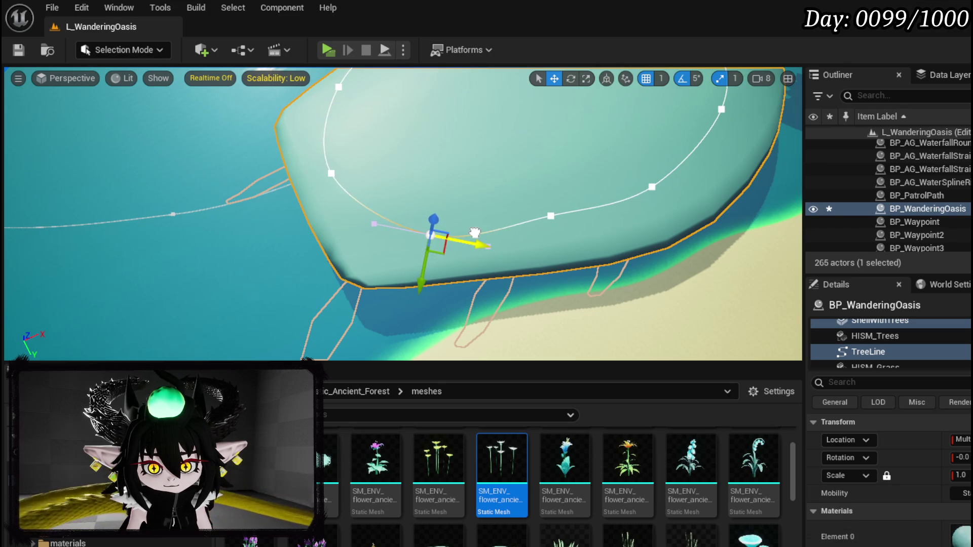
pyautogui.moveTo(571, 262)
pyautogui.keyDown('alt'); pyautogui.mouseDown()
pyautogui.moveTo(557, 253)
pyautogui.moveTo(634, 206)
pyautogui.moveTo(503, 261)
pyautogui.mouseUp(); pyautogui.keyUp('alt')
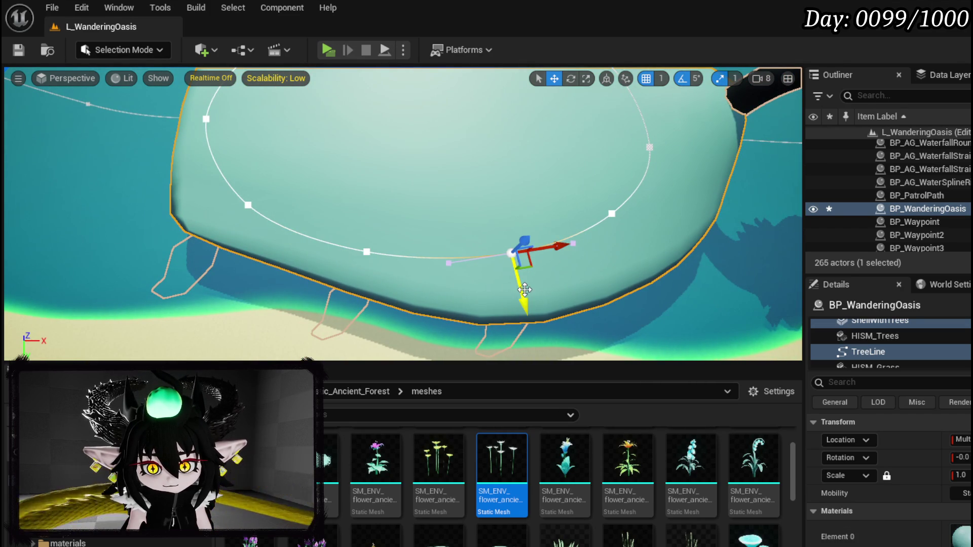
pyautogui.keyDown('alt'); pyautogui.moveTo(610, 226); pyautogui.dragTo(455, 278); pyautogui.keyUp('alt')
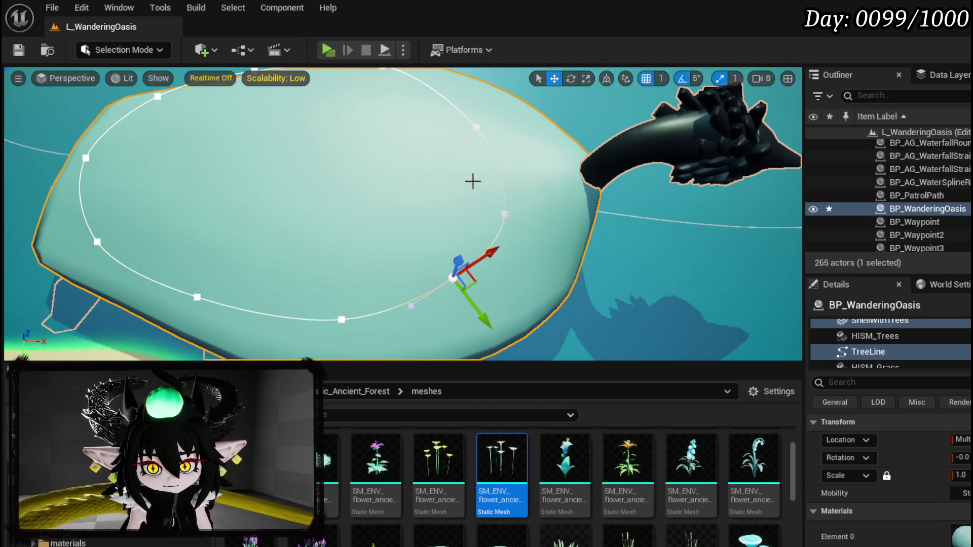
pyautogui.scroll(10, 479, 185)
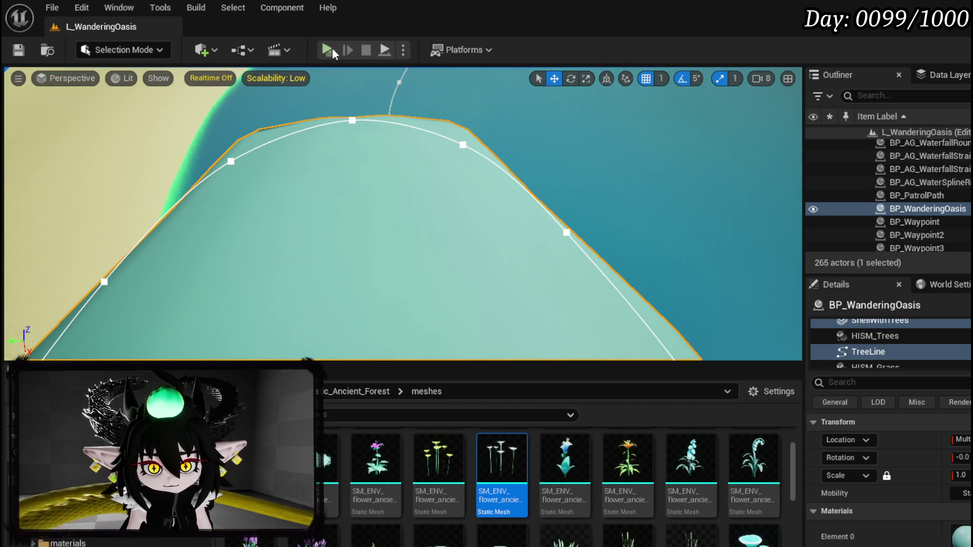
pyautogui.hotkey('alt', 'p')
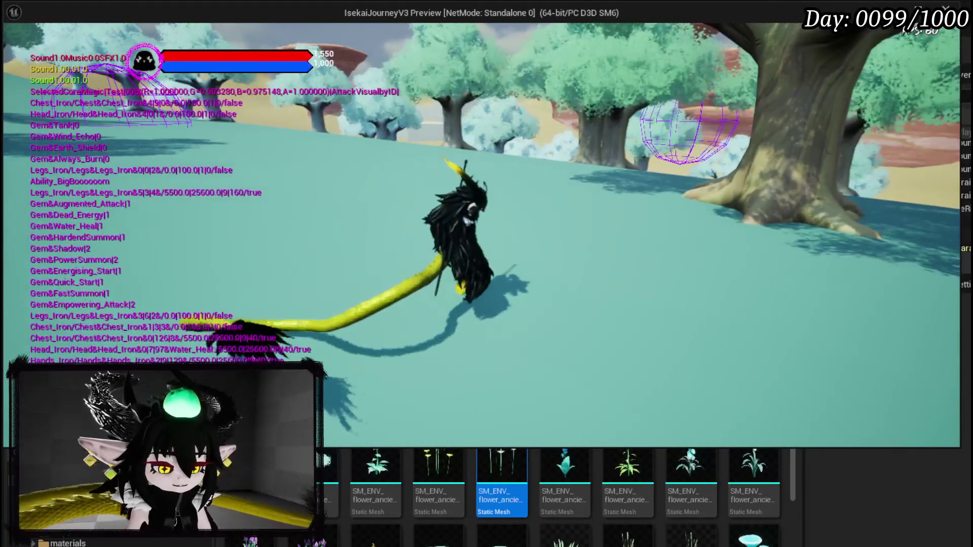
pyautogui.press('Escape')
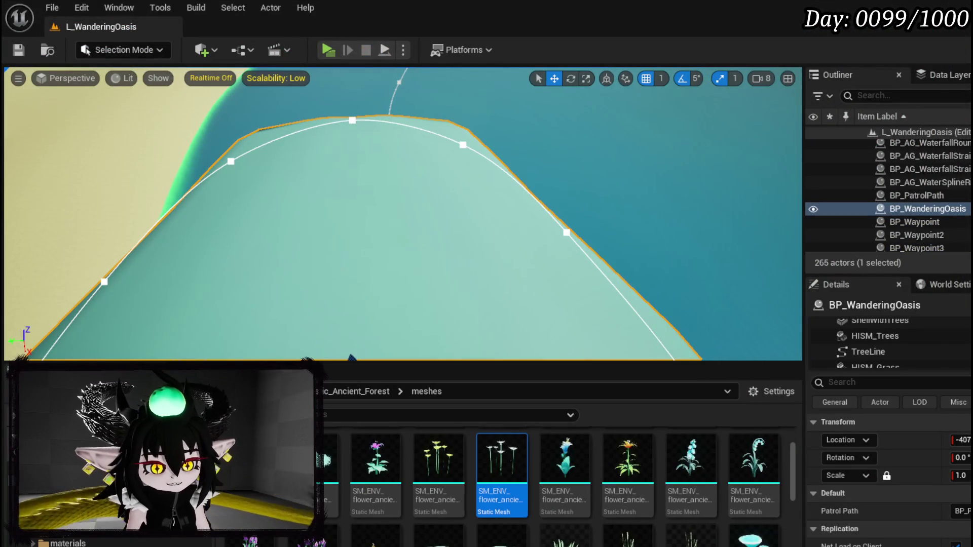
# - Set the CreateFoliage Random Float in Range Max to 2000 and recompile BP_WanderingOasis
pyautogui.hotkey('alt', 'Tab')
pyautogui.scroll(-3, 385, 254)
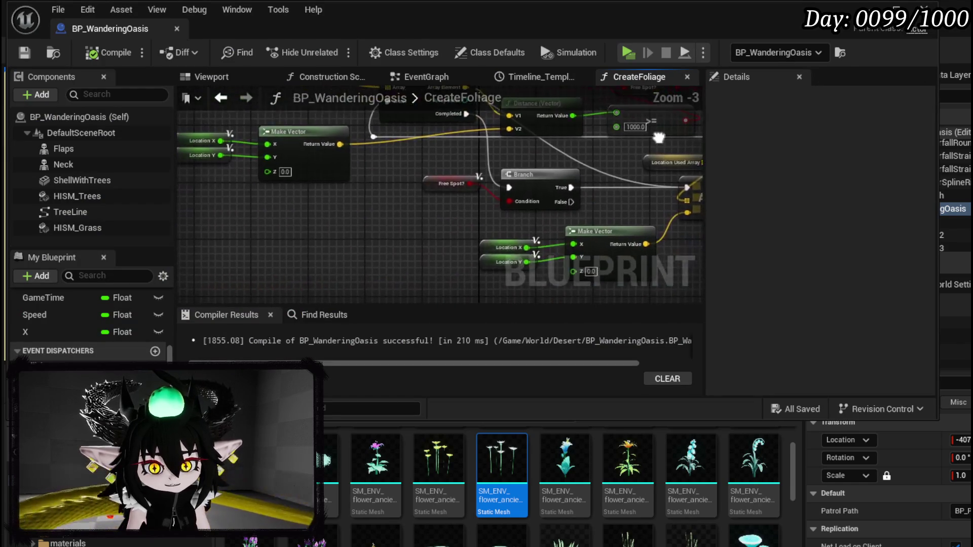
pyautogui.moveTo(247, 214)
pyautogui.mouseDown()
pyautogui.moveTo(581, 228)
pyautogui.moveTo(386, 220)
pyautogui.moveTo(350, 133)
pyautogui.mouseUp()
pyautogui.scroll(3, 352, 136)
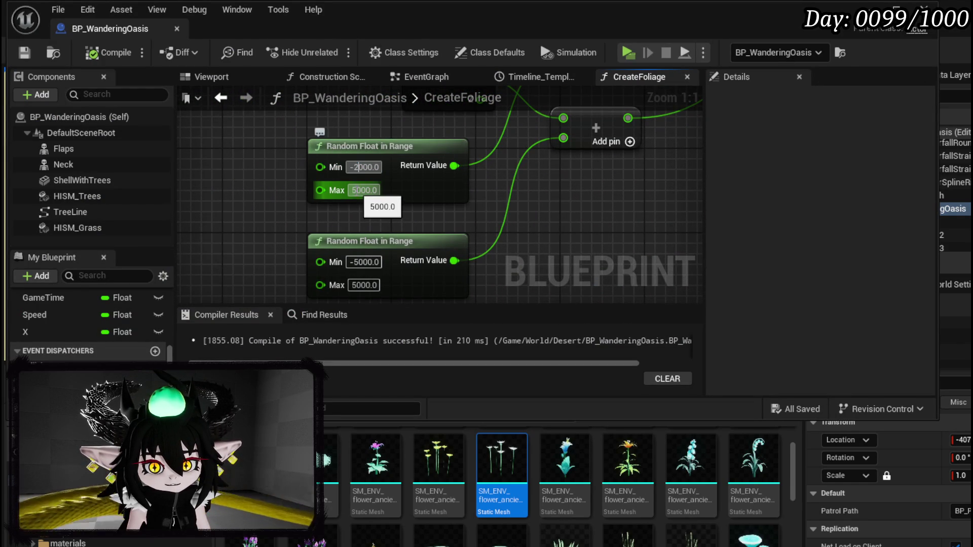
pyautogui.write('2000')
pyautogui.press('Return')
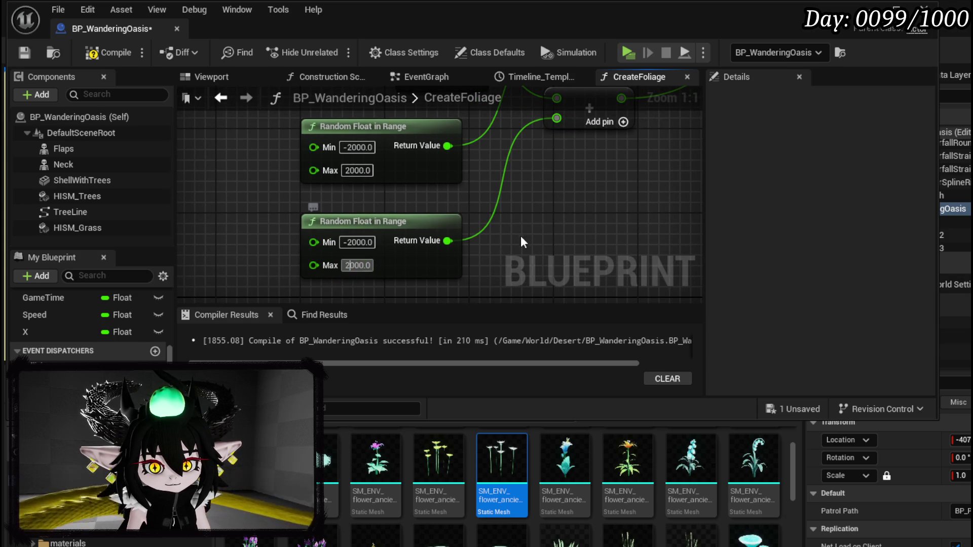
pyautogui.click(26, 53)
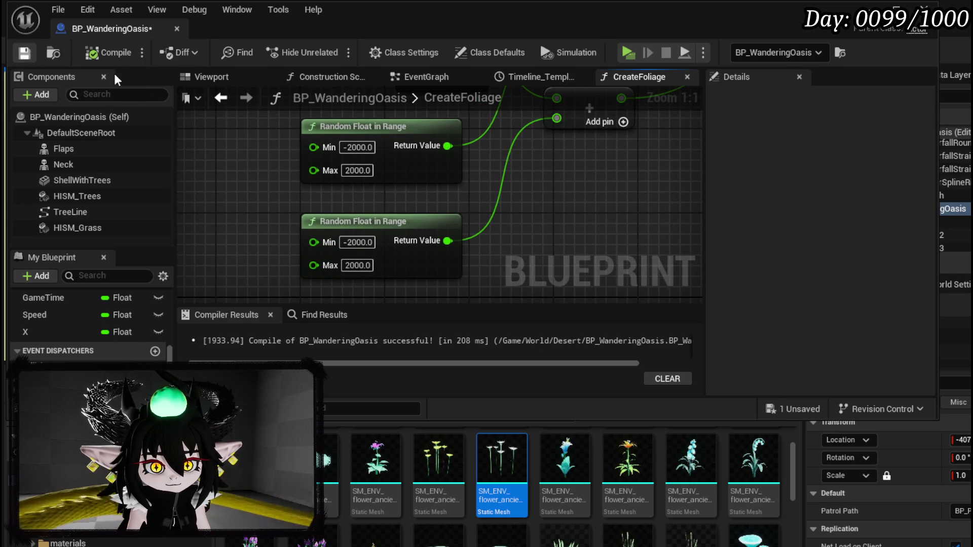
pyautogui.hotkey('alt', 'Tab')
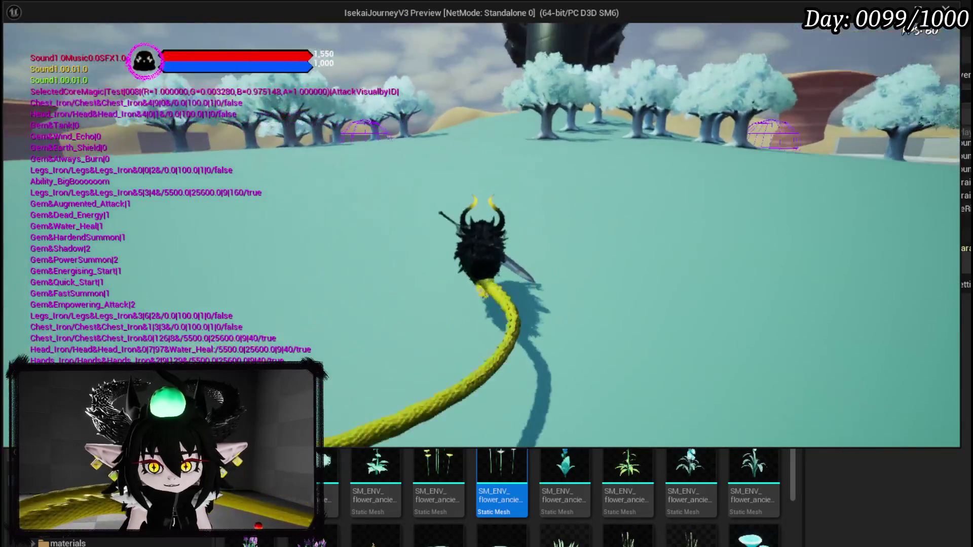
pyautogui.press('space')
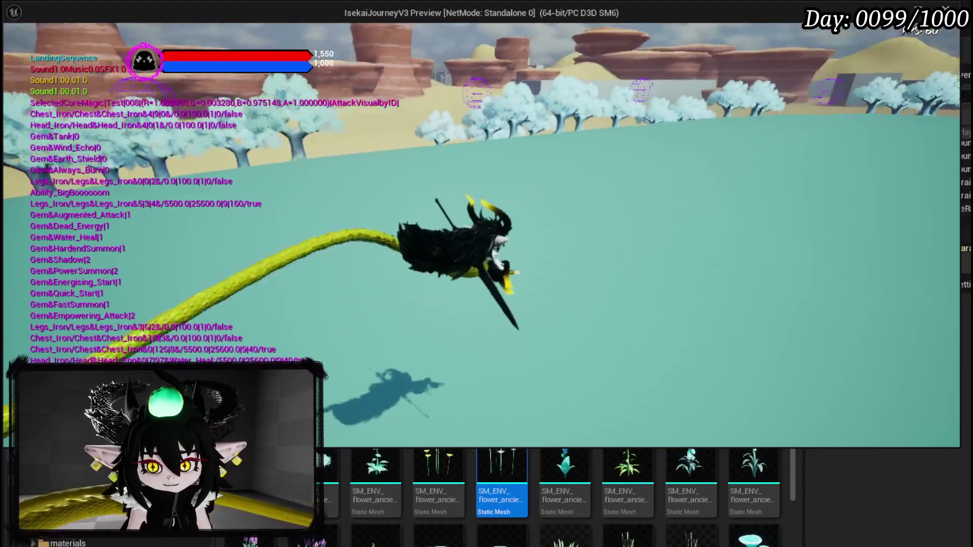
pyautogui.press('shift')
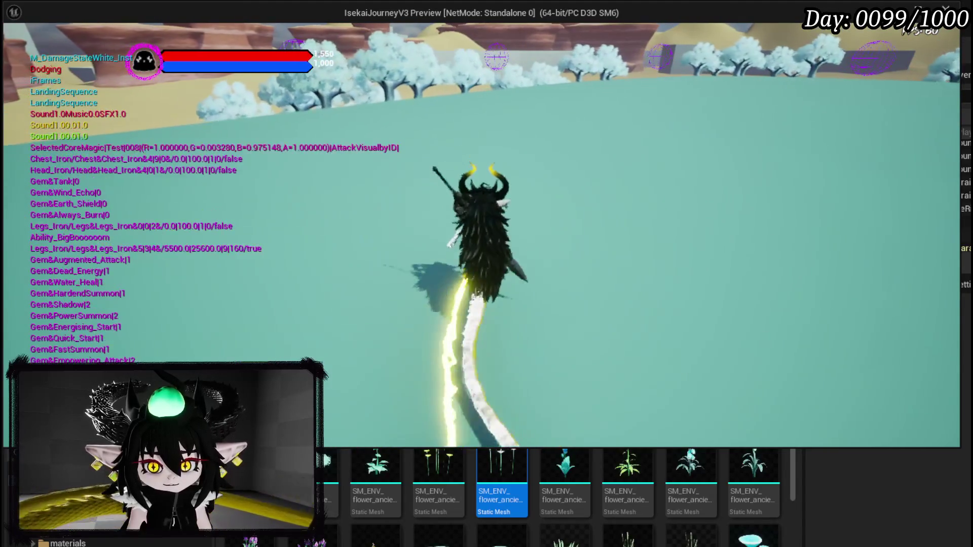
pyautogui.press('Escape')
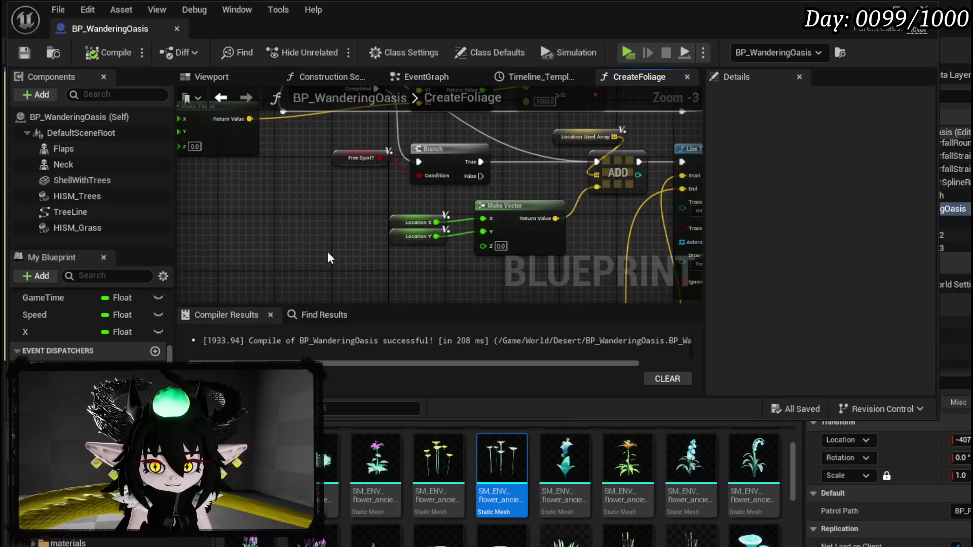
# - Expand Break Hit Result's pins, try a Rotate Vector (Quat) node on Normal, then undo it
pyautogui.moveTo(183, 132)
pyautogui.mouseDown()
pyautogui.moveTo(479, 135)
pyautogui.moveTo(361, 223)
pyautogui.mouseUp()
pyautogui.click(343, 226)
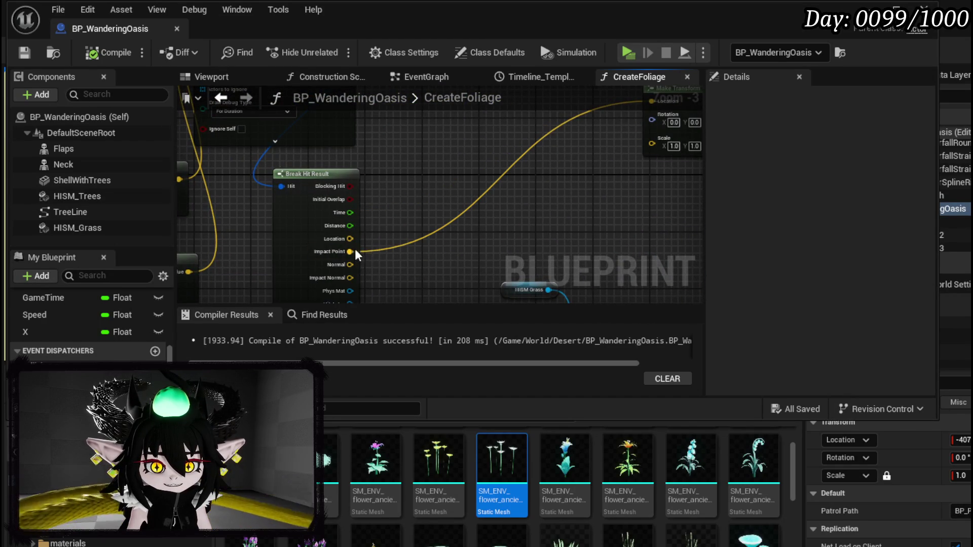
pyautogui.moveTo(301, 231)
pyautogui.mouseDown()
pyautogui.moveTo(340, 239)
pyautogui.moveTo(391, 217)
pyautogui.moveTo(381, 210)
pyautogui.mouseUp()
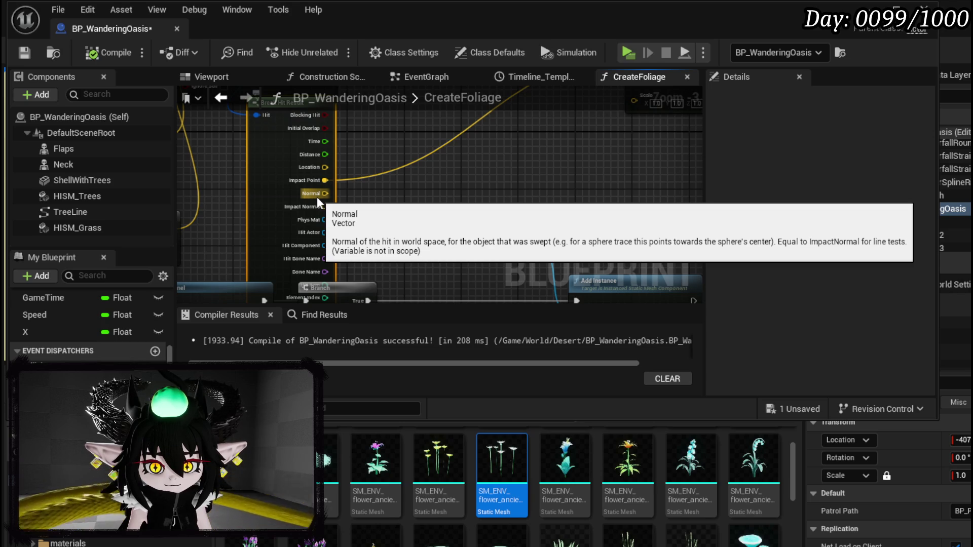
pyautogui.moveTo(318, 196)
pyautogui.mouseDown()
pyautogui.moveTo(425, 167)
pyautogui.moveTo(511, 160)
pyautogui.mouseUp()
pyautogui.write('brea')
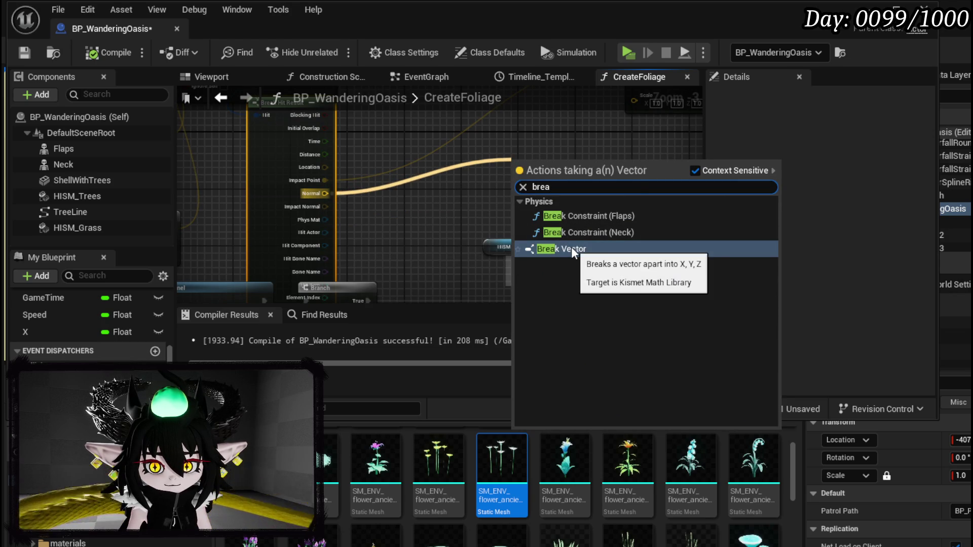
pyautogui.moveTo(312, 191); pyautogui.dragTo(430, 182)
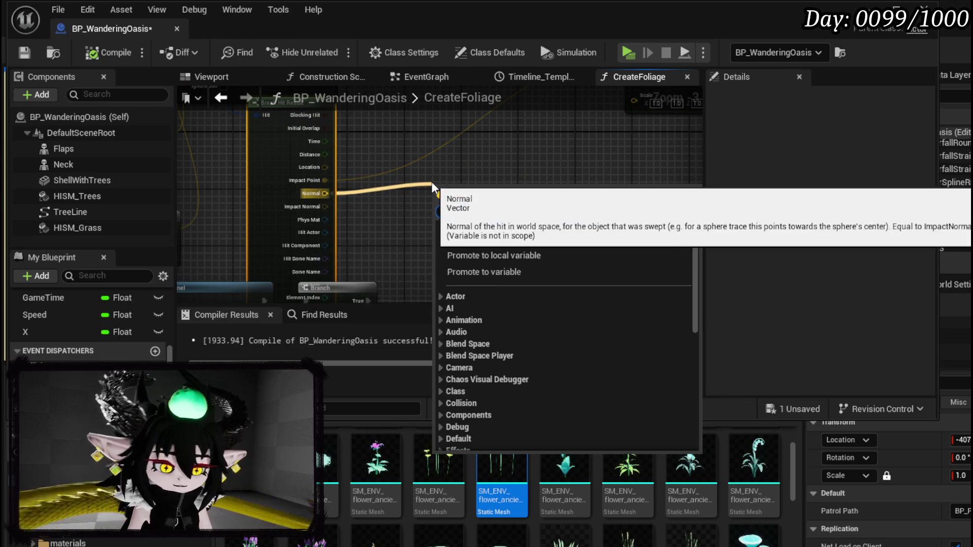
pyautogui.write('rot')
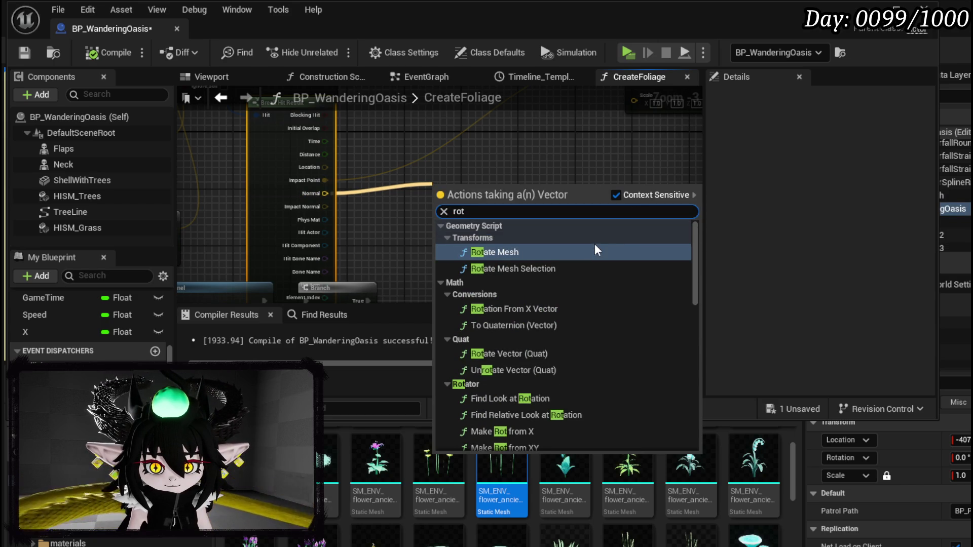
pyautogui.click(530, 351)
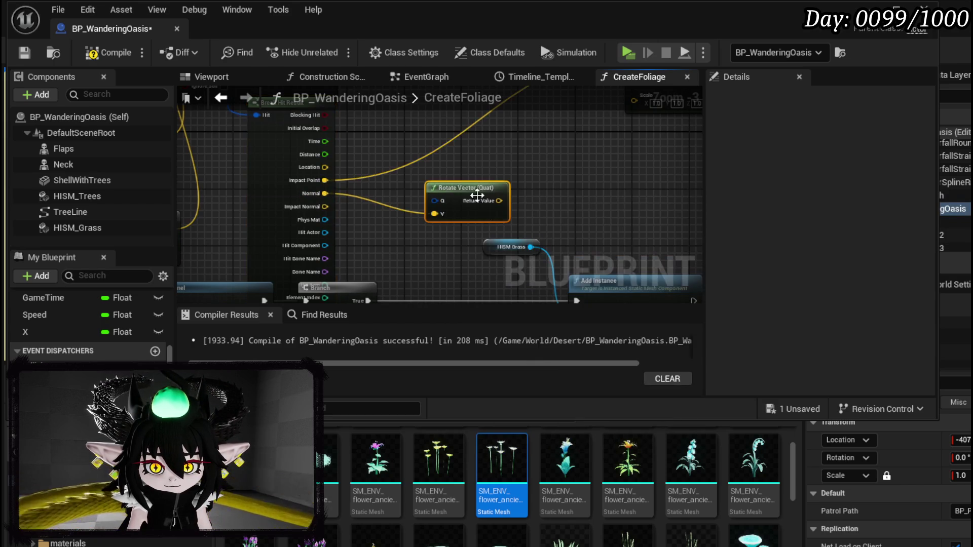
pyautogui.hotkey('ctrl', 'z')
# - Search 'rot' actions from the Normal pin and add Make Rotation from Axes
pyautogui.moveTo(325, 193); pyautogui.dragTo(430, 196)
pyautogui.write('rot')
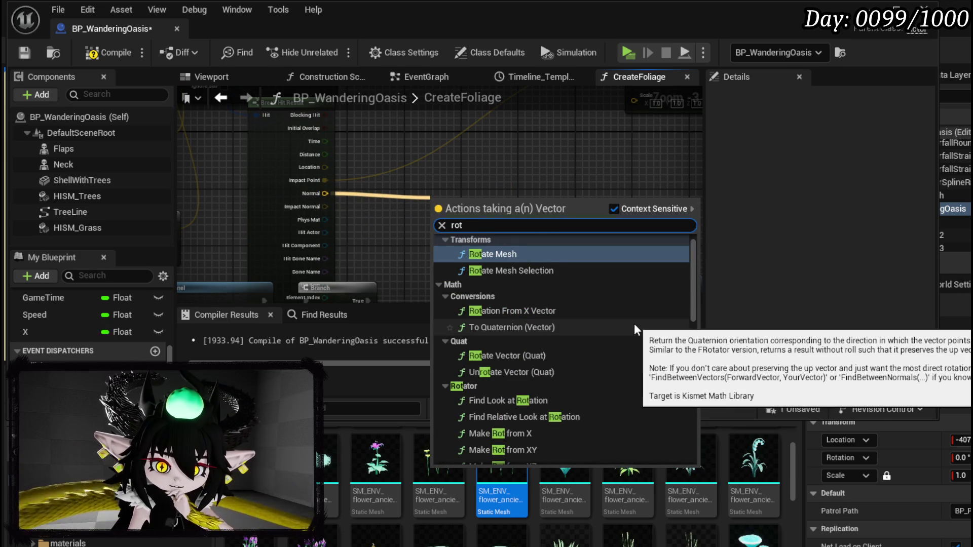
pyautogui.scroll(-3, 634, 324)
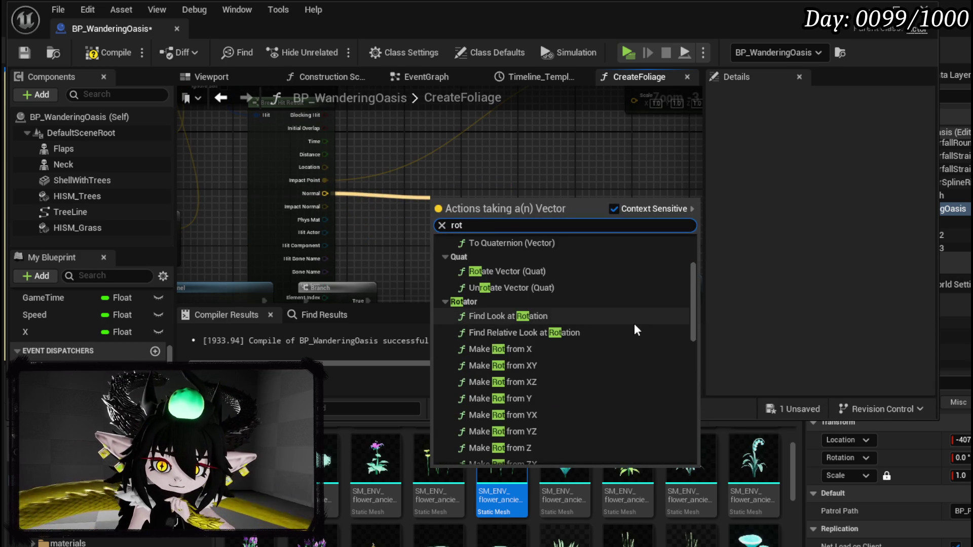
pyautogui.scroll(-1, 635, 327)
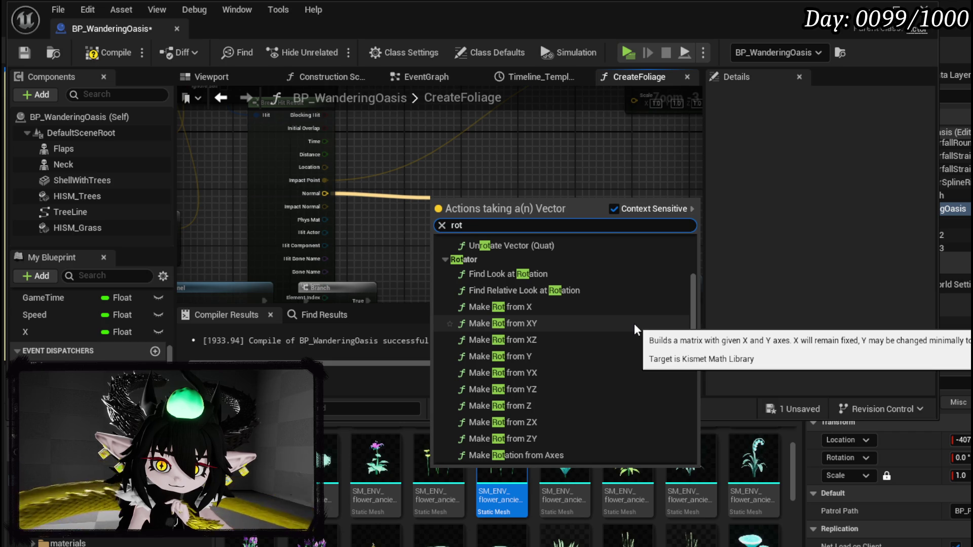
pyautogui.scroll(-1, 634, 323)
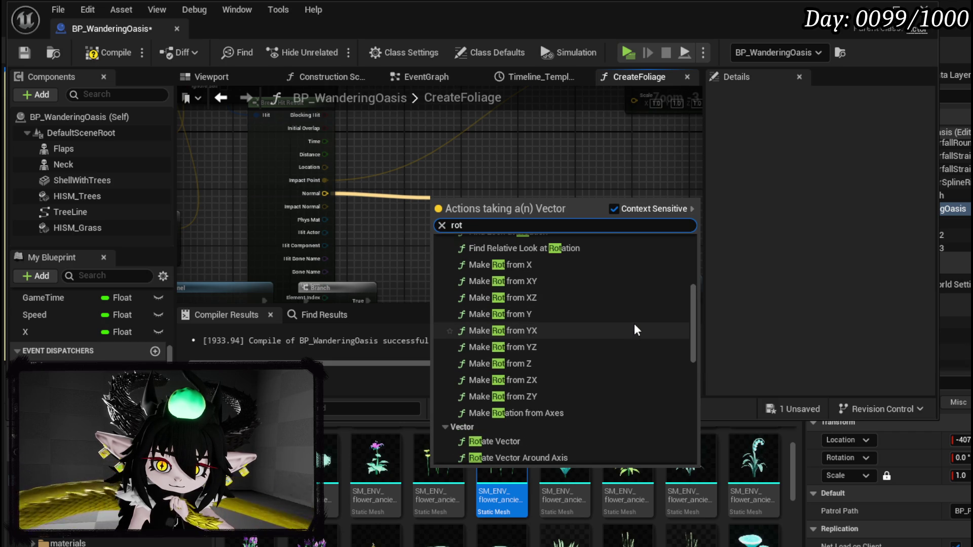
pyautogui.click(558, 414)
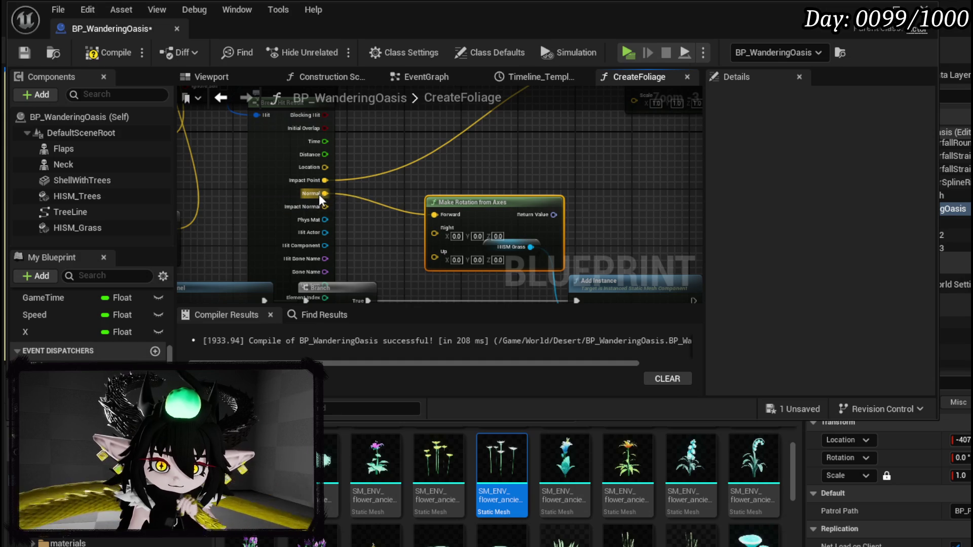
# - Try Make Rotate Vector and Delta (Rotator) nodes for the rotation, deleting both
pyautogui.moveTo(318, 192); pyautogui.dragTo(403, 193)
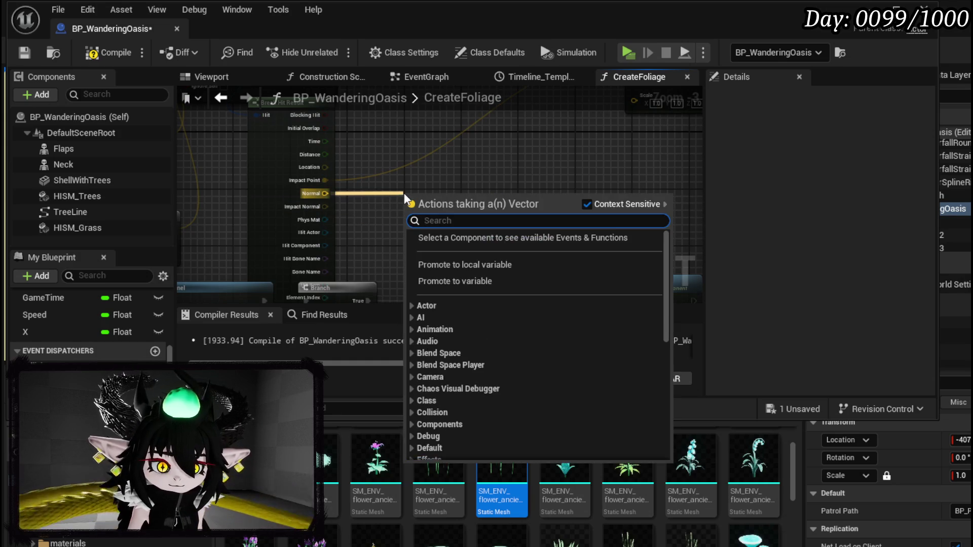
pyautogui.write('make rot')
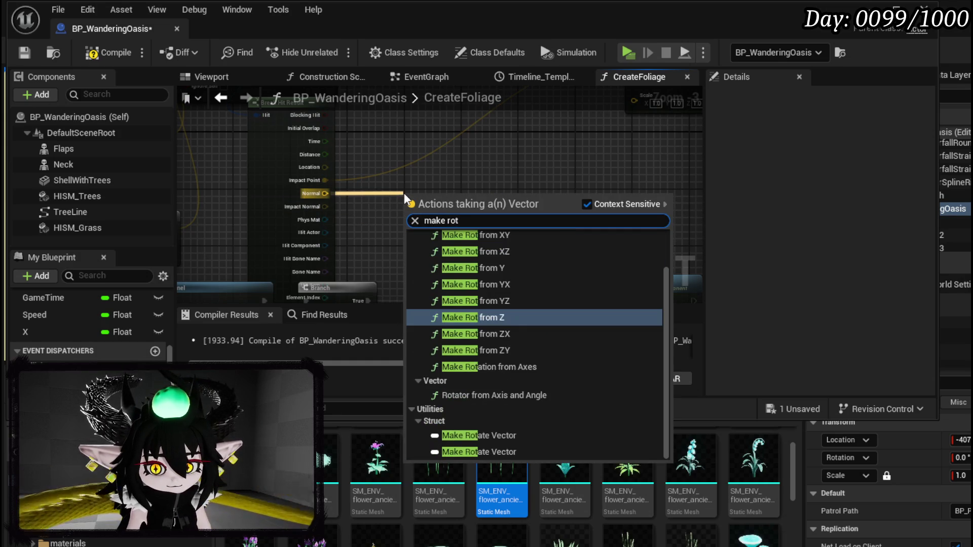
pyautogui.click(540, 430)
pyautogui.moveTo(418, 246); pyautogui.dragTo(446, 203)
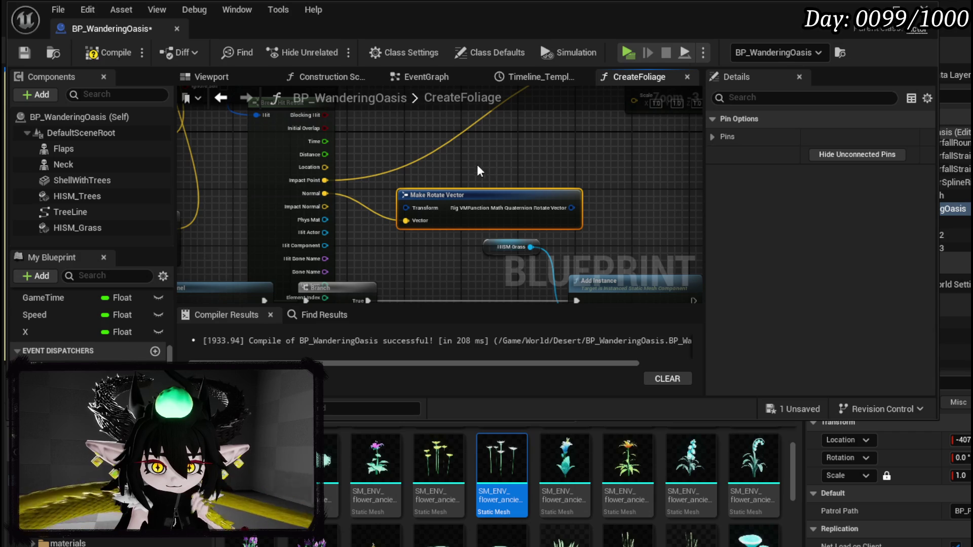
pyautogui.press('Delete')
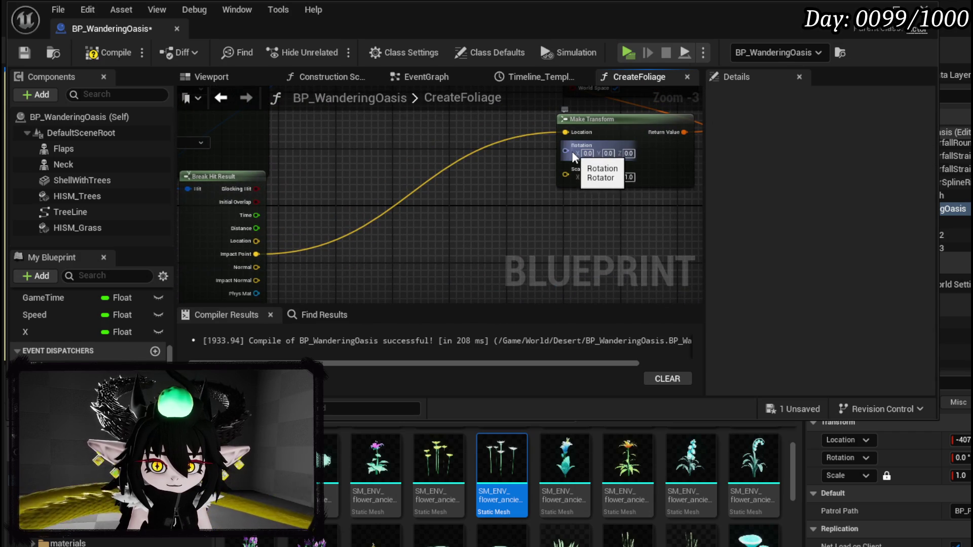
pyautogui.moveTo(571, 151)
pyautogui.mouseDown()
pyautogui.moveTo(500, 211)
pyautogui.moveTo(421, 192)
pyautogui.mouseUp()
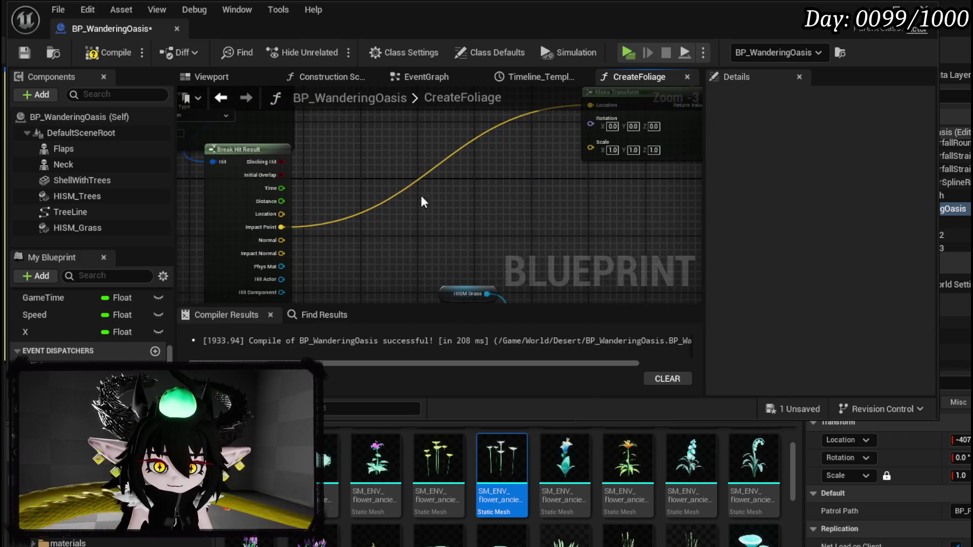
pyautogui.moveTo(505, 155); pyautogui.dragTo(498, 160)
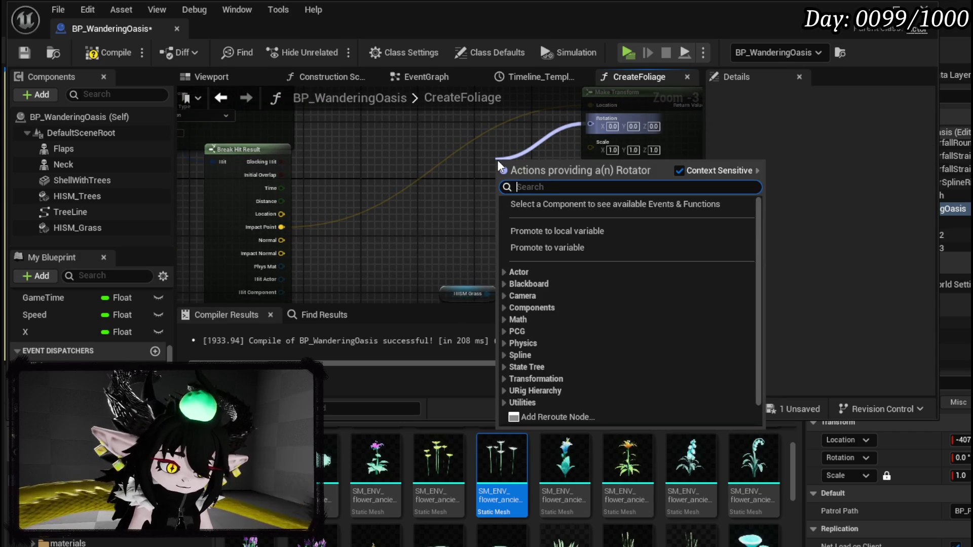
pyautogui.write('norm')
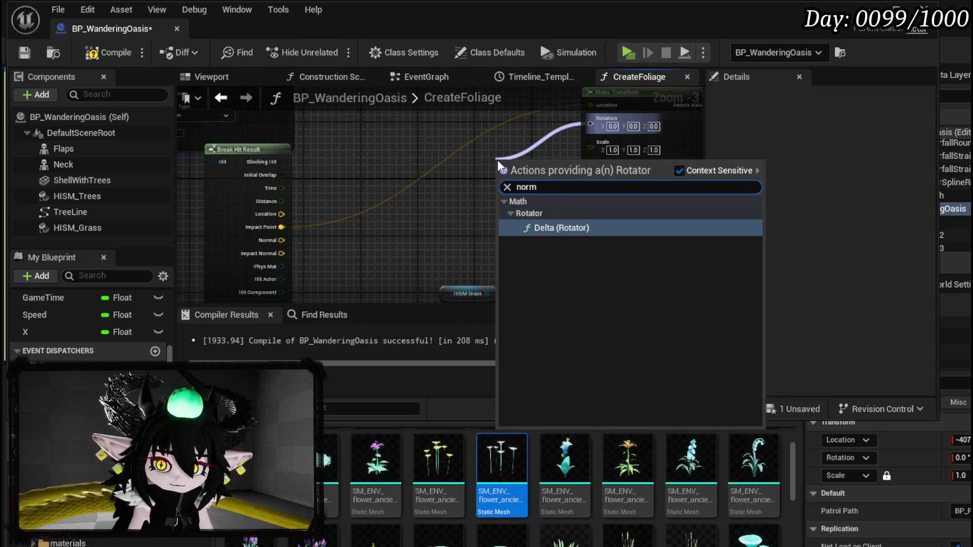
pyautogui.click(570, 229)
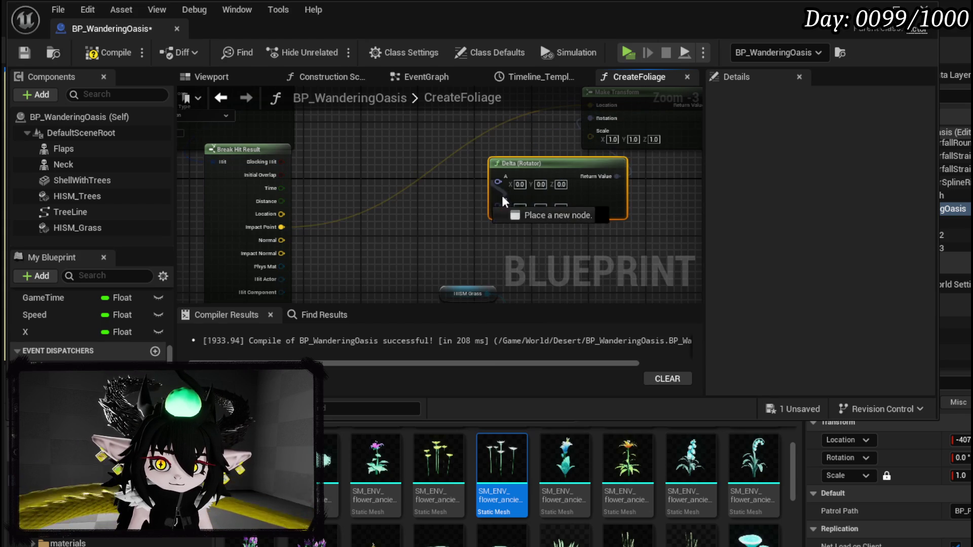
pyautogui.press('Delete')
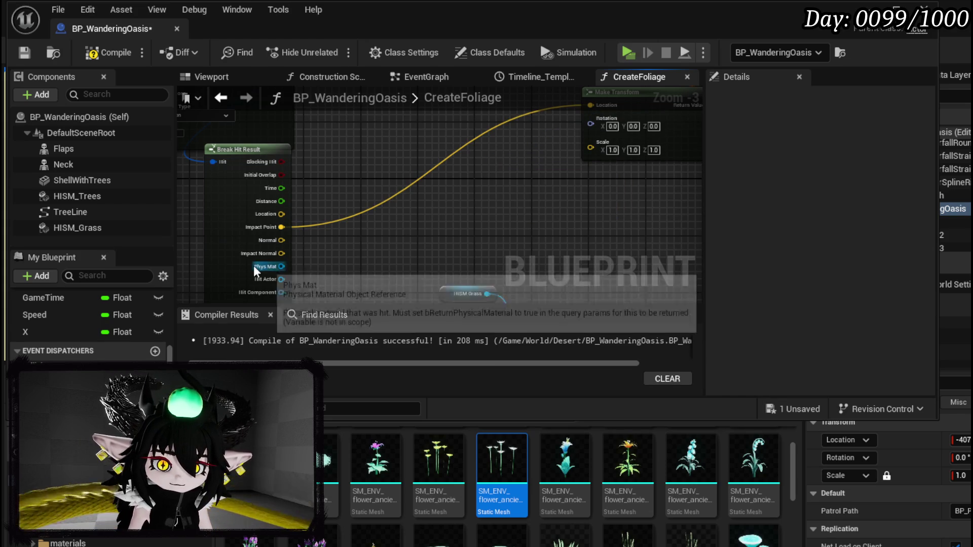
# - Add a Break Vector on Normal and a Make Rotator feeding Make Transform's Rotation
pyautogui.moveTo(281, 240); pyautogui.dragTo(398, 226)
pyautogui.write('brea')
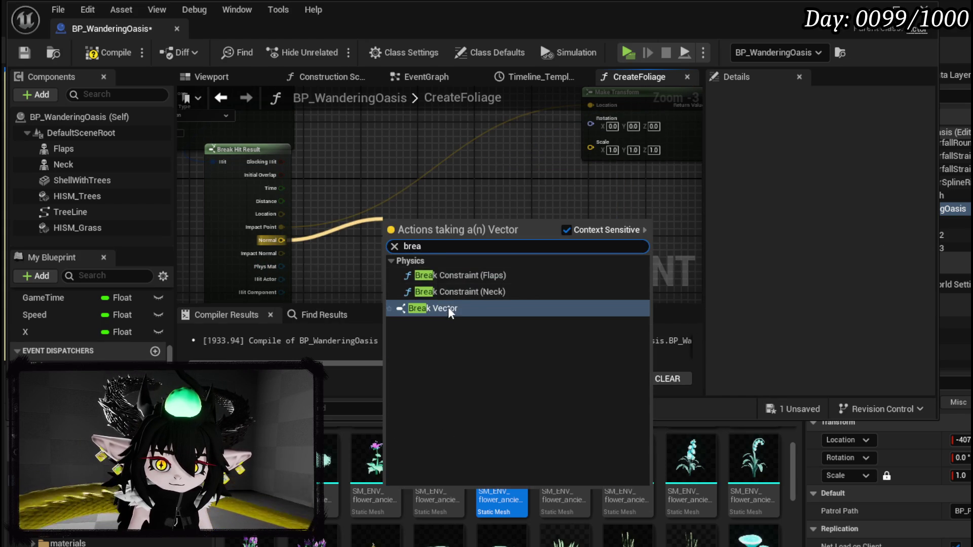
pyautogui.click(448, 307)
pyautogui.moveTo(591, 124); pyautogui.dragTo(525, 156)
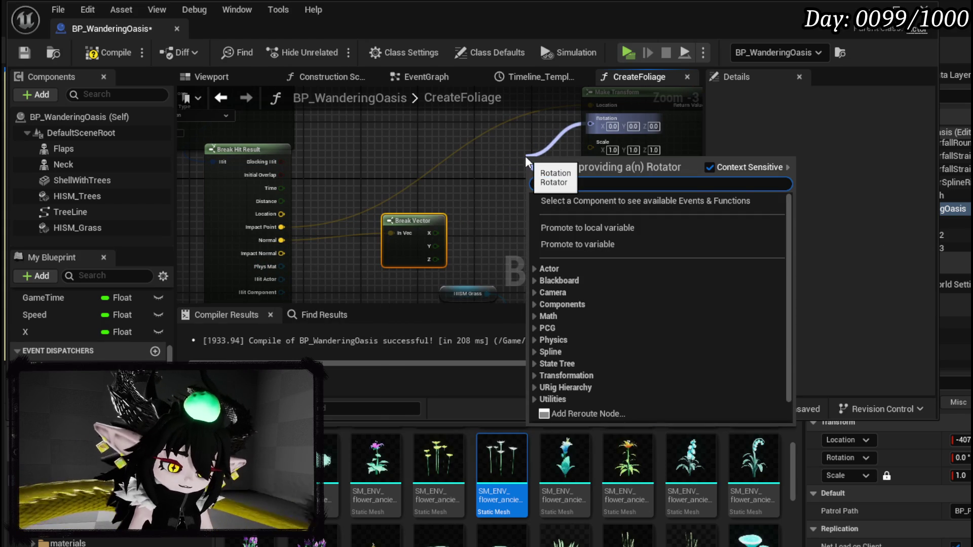
pyautogui.write('make')
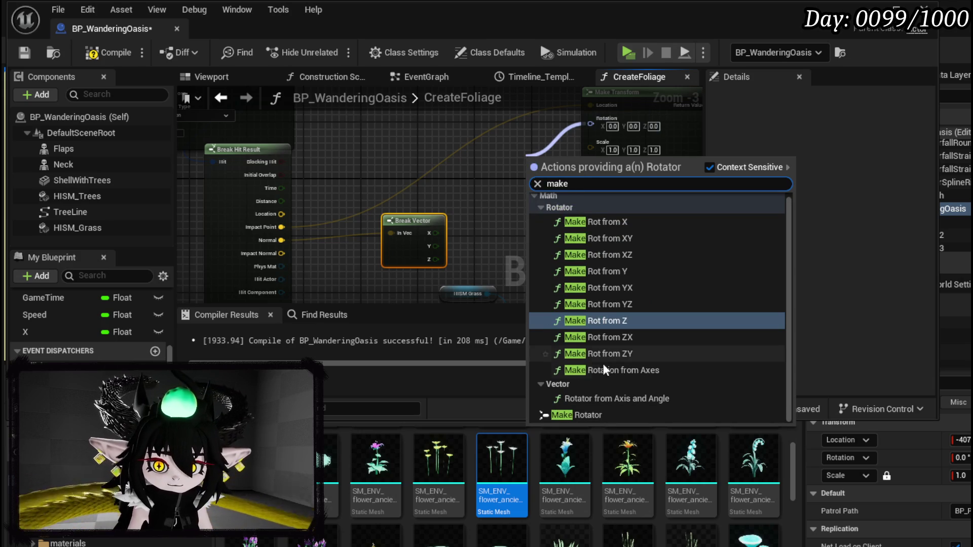
pyautogui.click(577, 413)
# - Wire Normal X, Y, Z to Roll, Pitch, Yaw, tidy the nodes, and return to the level
pyautogui.moveTo(433, 233); pyautogui.dragTo(533, 171)
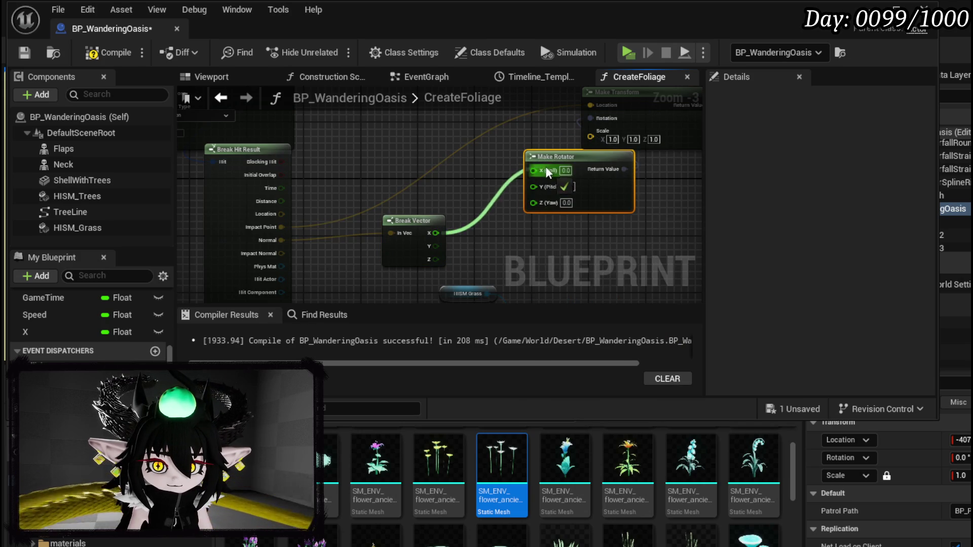
pyautogui.moveTo(435, 246); pyautogui.dragTo(533, 187)
pyautogui.moveTo(558, 157); pyautogui.dragTo(502, 200)
pyautogui.moveTo(436, 259); pyautogui.dragTo(476, 238)
pyautogui.moveTo(411, 221); pyautogui.dragTo(418, 200)
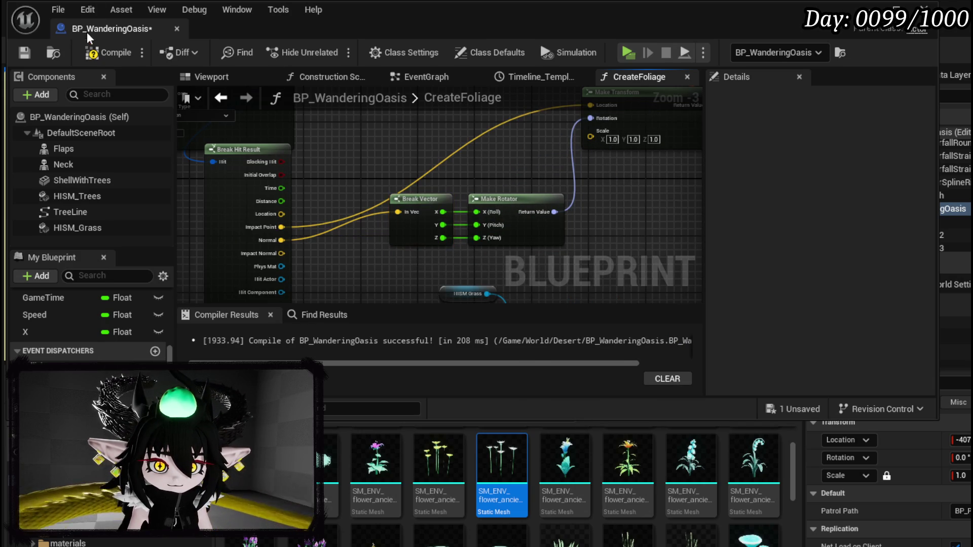
pyautogui.click(840, 52)
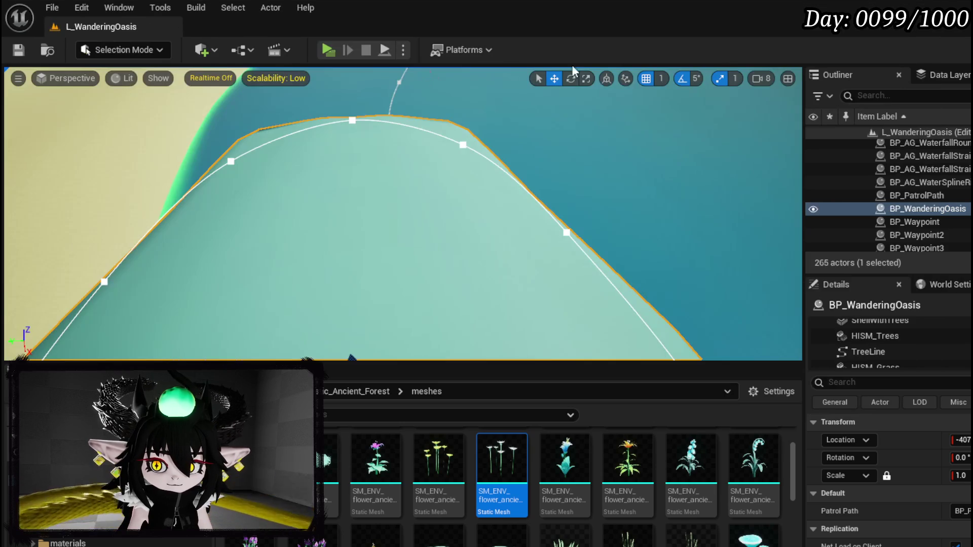
# - Play-test the level with the Normal-based foliage rotation, moving around, then stop with Esc
pyautogui.click(328, 50)
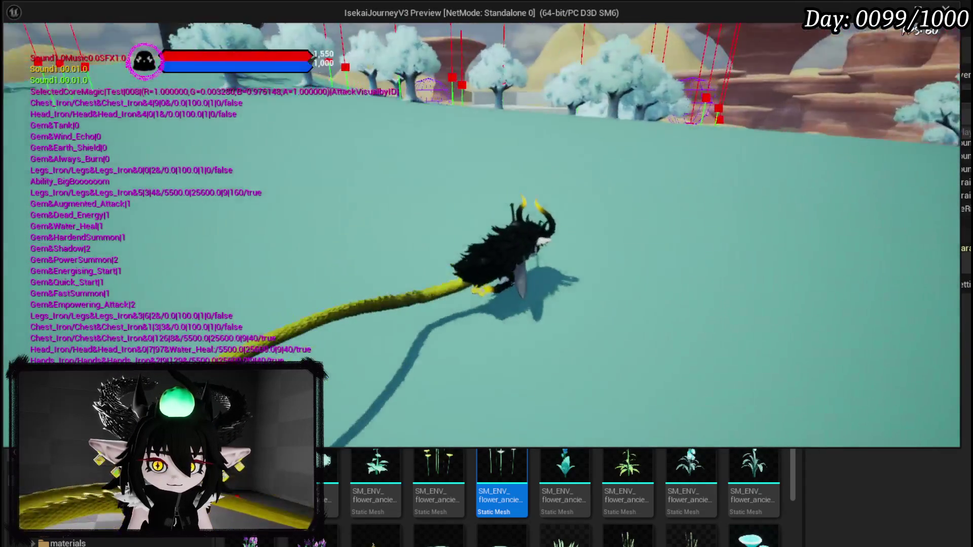
pyautogui.press('shift')
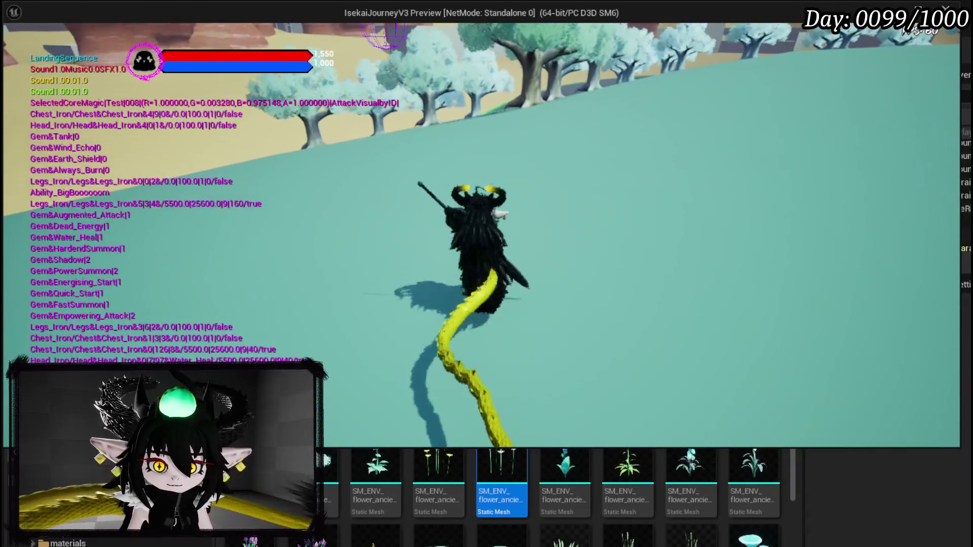
pyautogui.press('Escape')
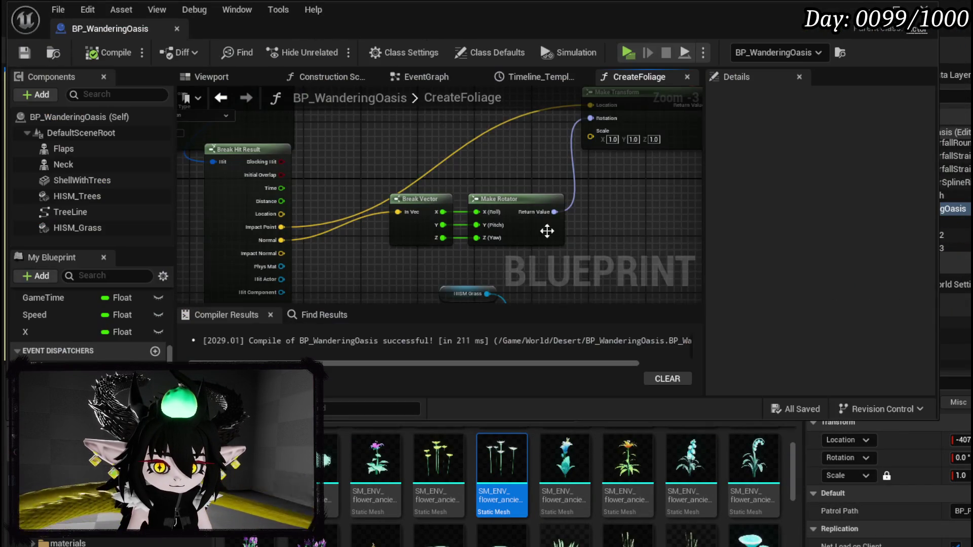
# - Feed Impact Normal into Break Vector instead, collapse Break Hit Result, and save the Blueprint
pyautogui.scroll(2, 304, 253)
pyautogui.moveTo(269, 257); pyautogui.dragTo(415, 209)
pyautogui.moveTo(360, 274)
pyautogui.mouseDown()
pyautogui.moveTo(426, 147)
pyautogui.moveTo(406, 198)
pyautogui.moveTo(363, 245)
pyautogui.moveTo(347, 247)
pyautogui.mouseUp()
pyautogui.click(289, 294)
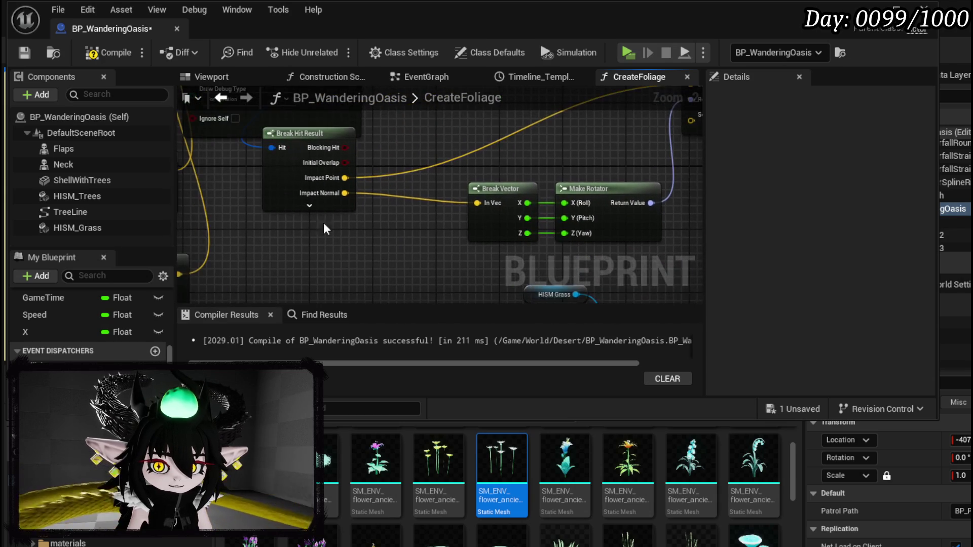
pyautogui.click(24, 58)
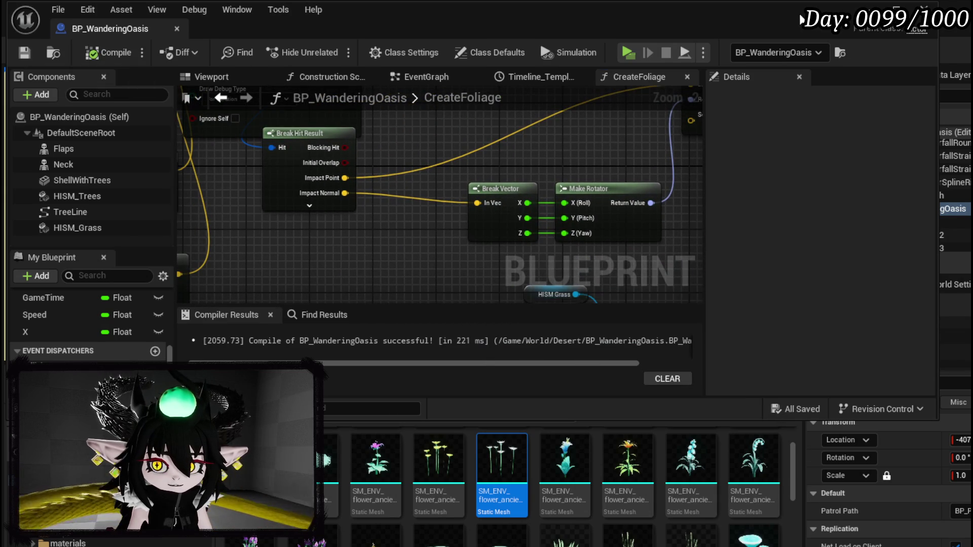
pyautogui.hotkey('alt', 'Tab')
# - Play-test again, dodging, dashing and running toward the trees, then close the preview
pyautogui.click(328, 50)
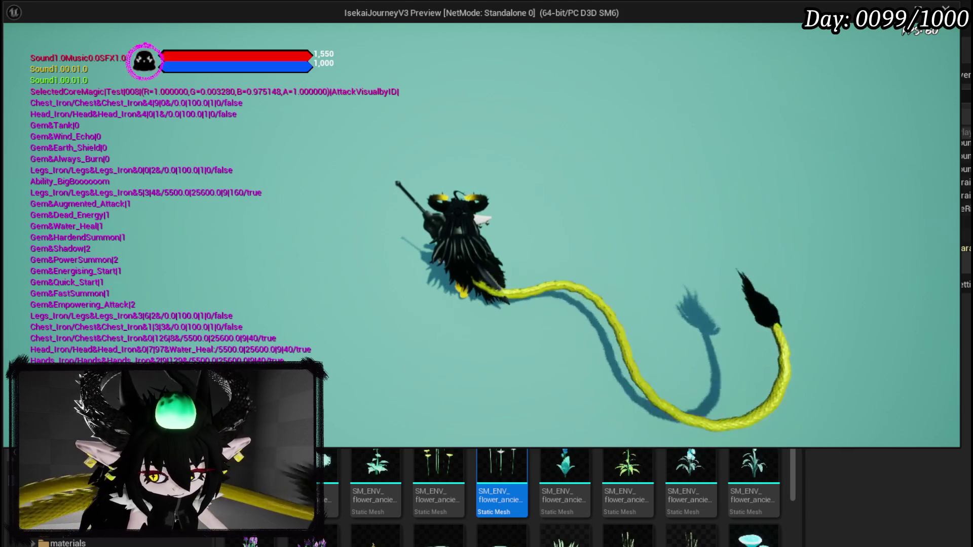
pyautogui.press('space')
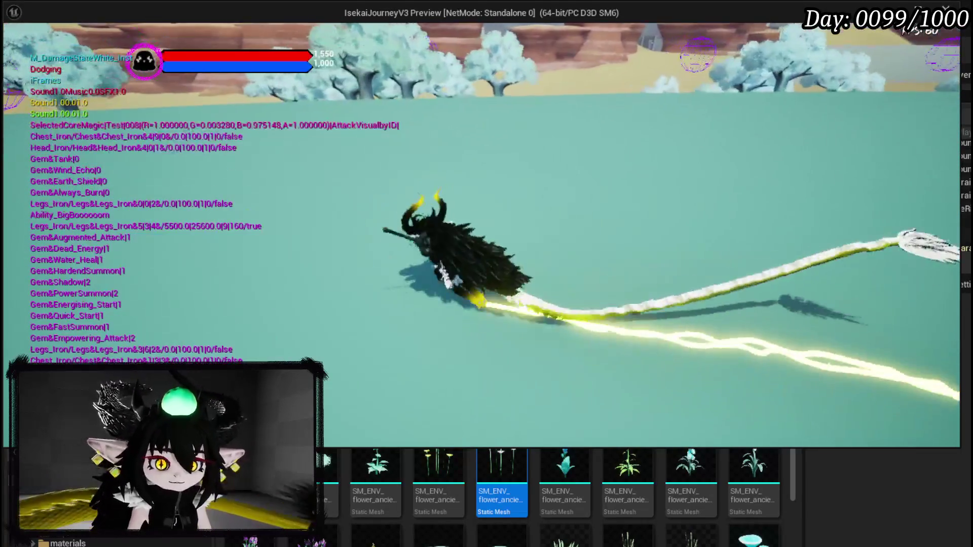
pyautogui.press('space')
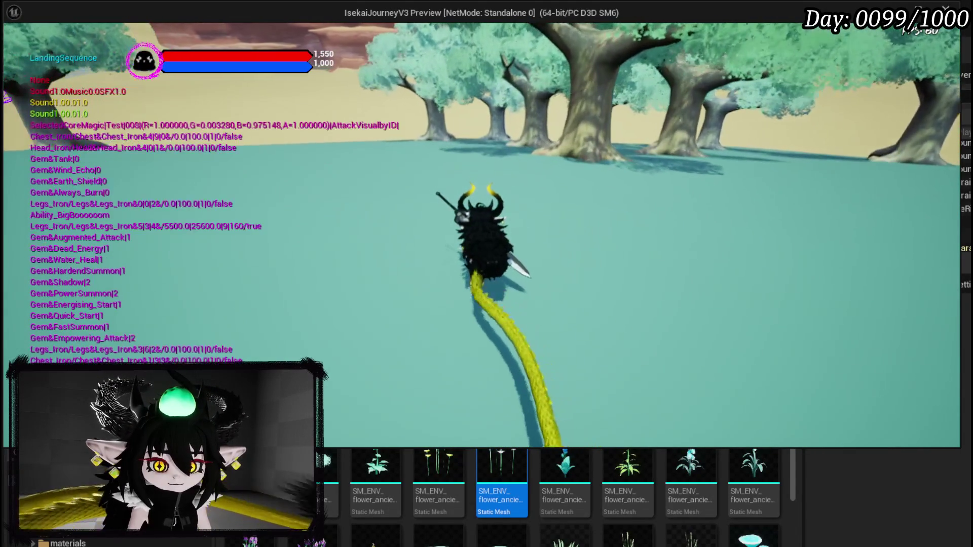
pyautogui.press('a')
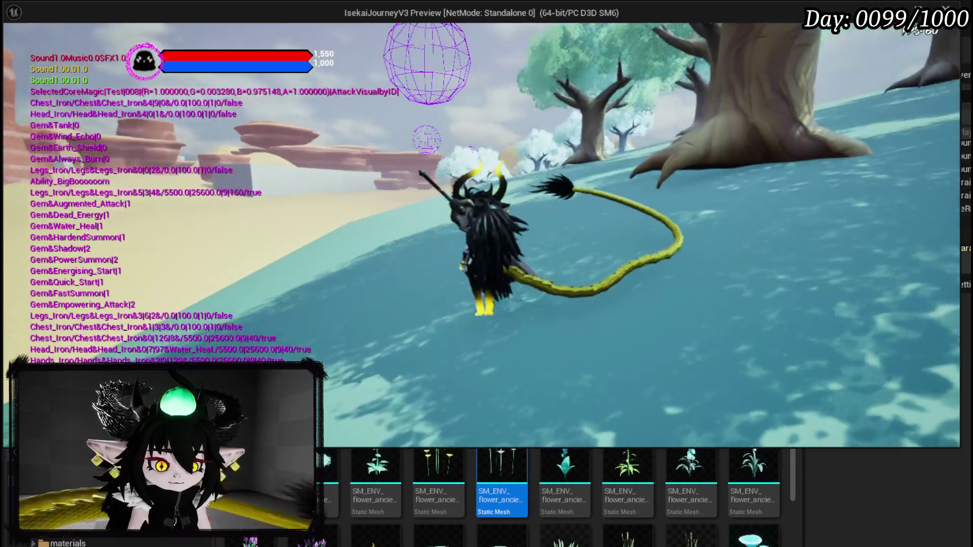
pyautogui.press('Escape')
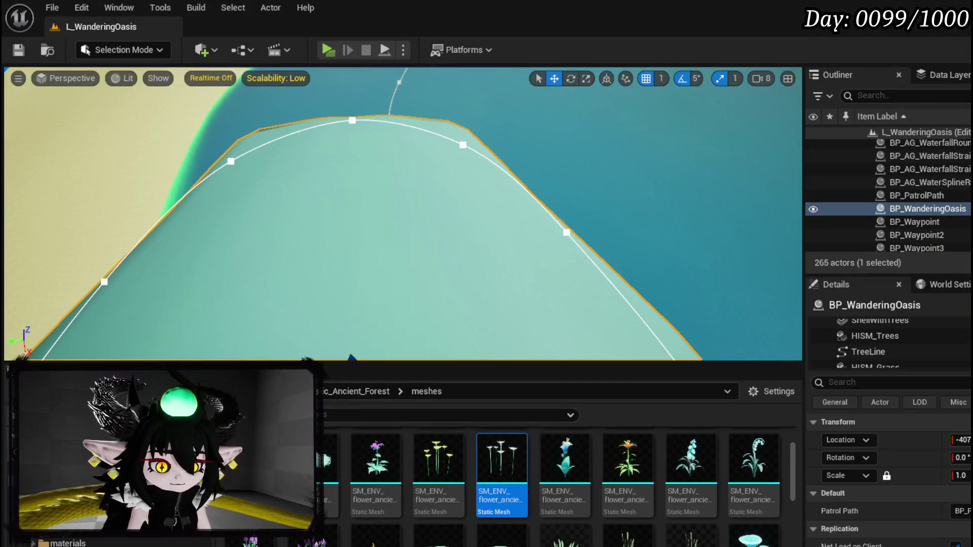
pyautogui.scroll(1, 254, 256)
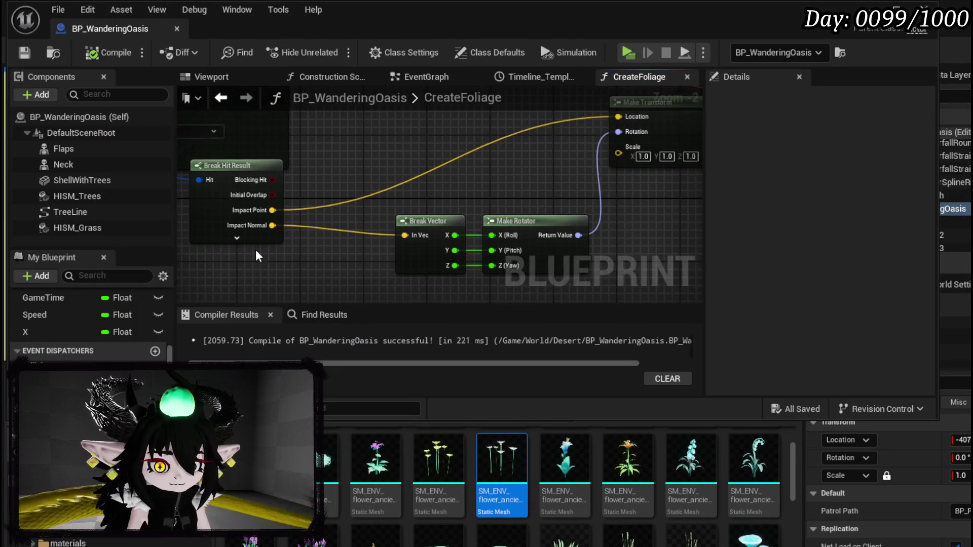
# - Add a Print String after Add Instance that prints Make Transform's rotation, then minimize the editor
pyautogui.moveTo(252, 197); pyautogui.dragTo(297, 200)
pyautogui.moveTo(479, 201)
pyautogui.mouseDown()
pyautogui.moveTo(220, 260)
pyautogui.moveTo(203, 347)
pyautogui.mouseUp()
pyautogui.moveTo(467, 170); pyautogui.dragTo(564, 163)
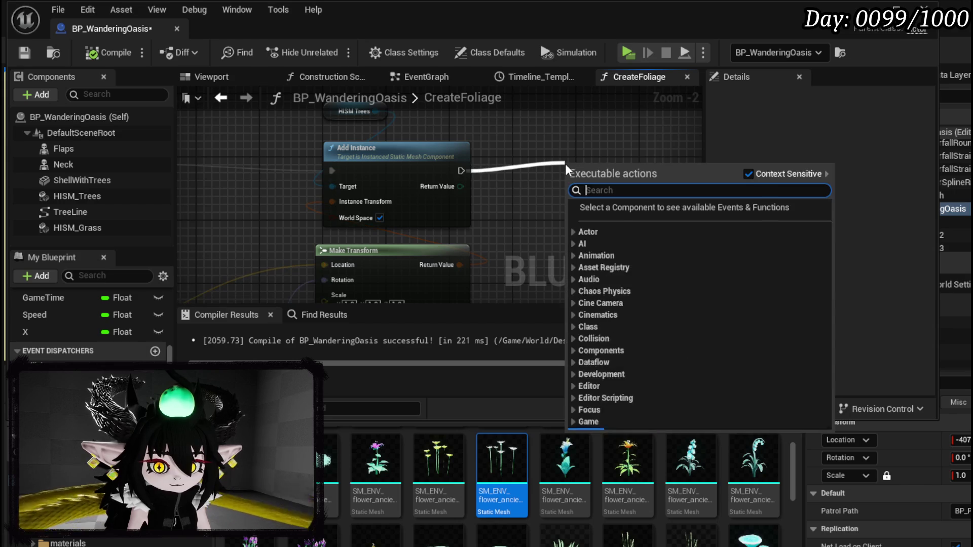
pyautogui.write('Print Stri')
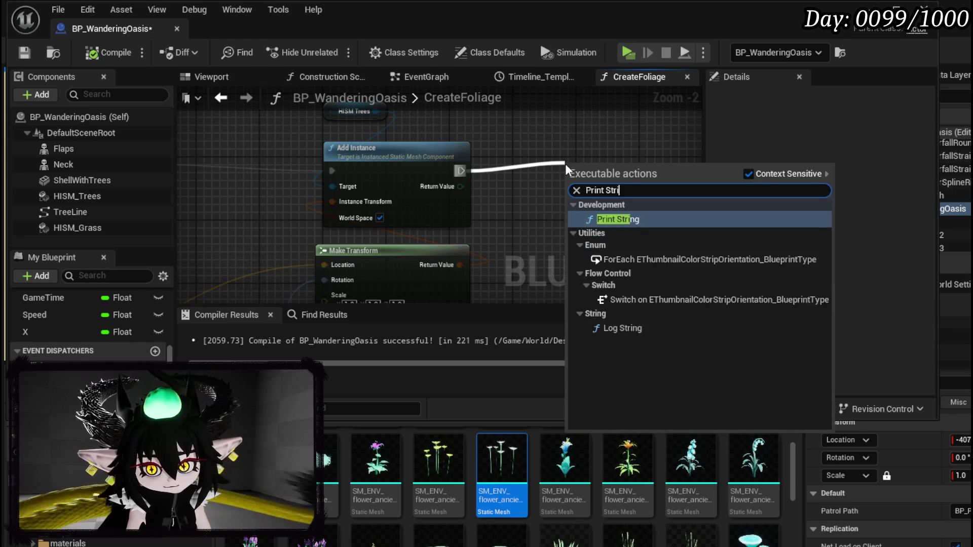
pyautogui.press('Return')
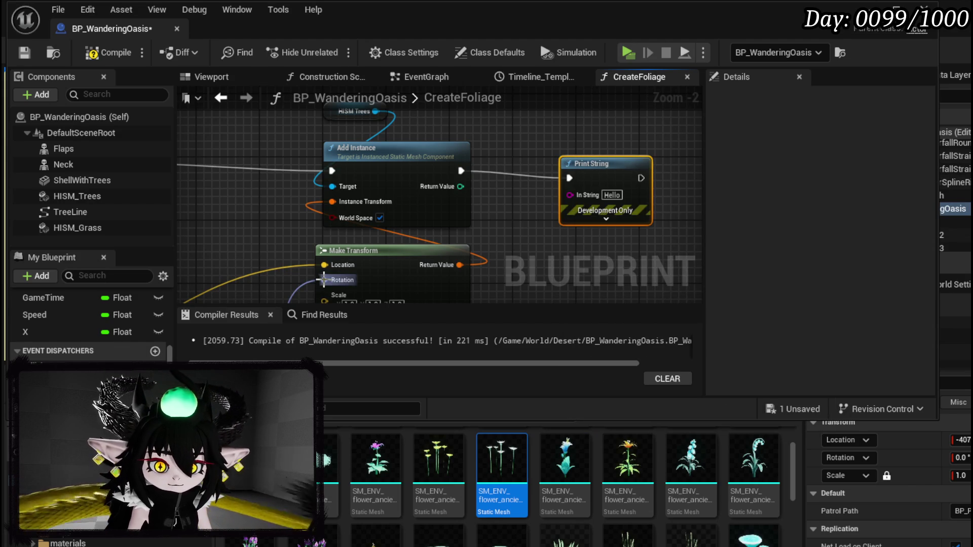
pyautogui.moveTo(596, 192); pyautogui.dragTo(595, 193)
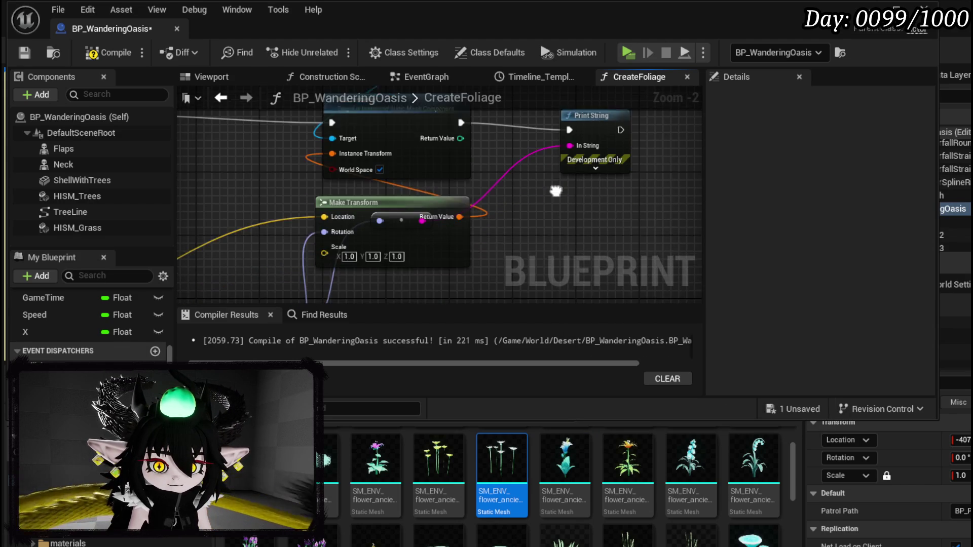
pyautogui.moveTo(415, 198); pyautogui.dragTo(349, 181)
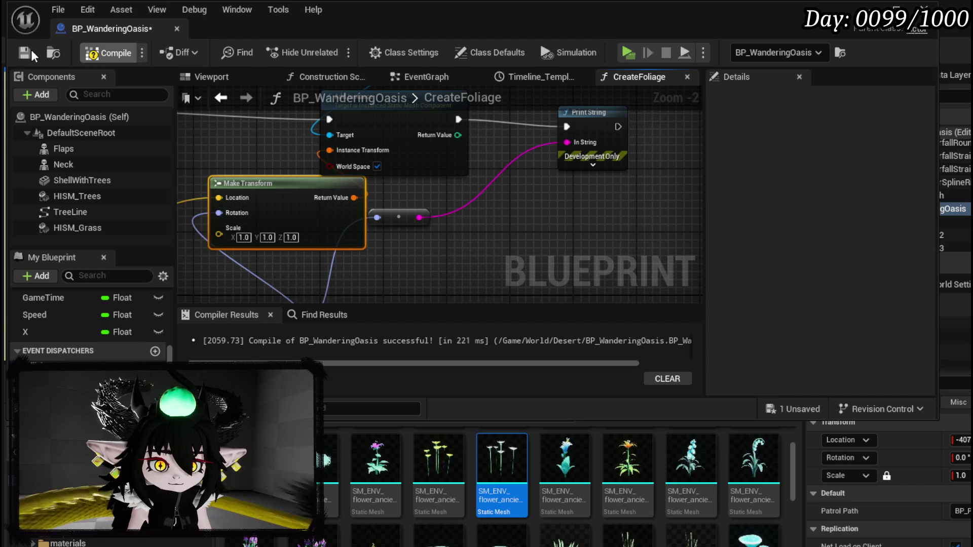
pyautogui.click(868, 7)
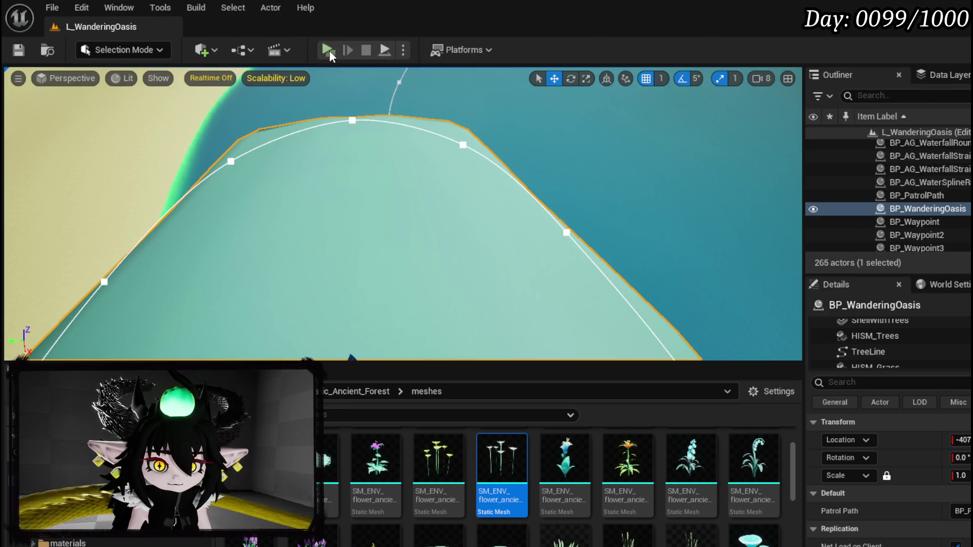
pyautogui.hotkey('alt', 'p')
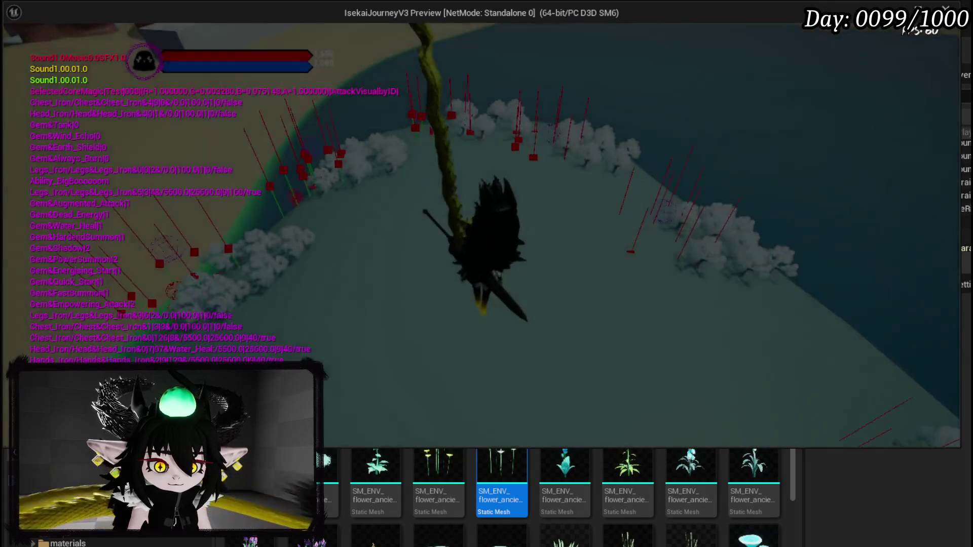
pyautogui.press('Escape')
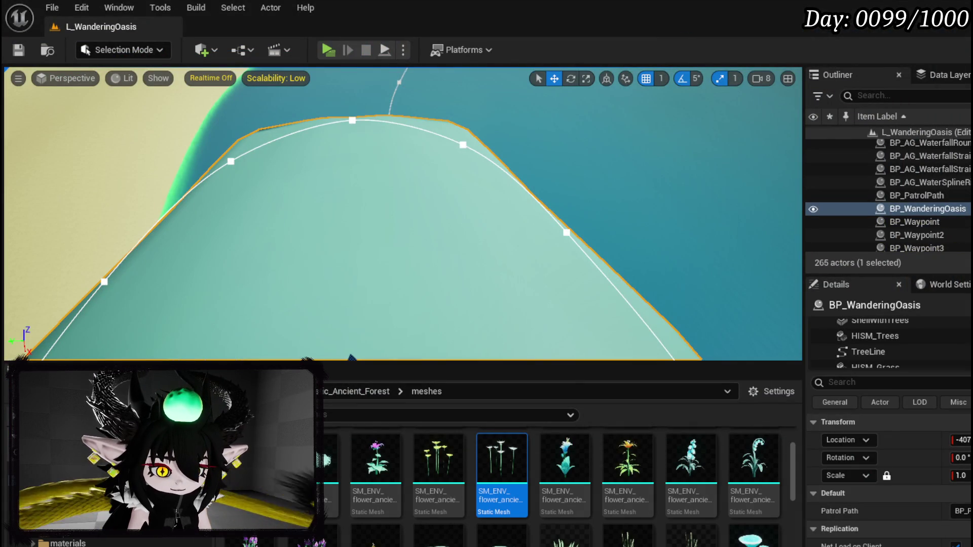
pyautogui.hotkey('ctrl', 'shift', 'space')
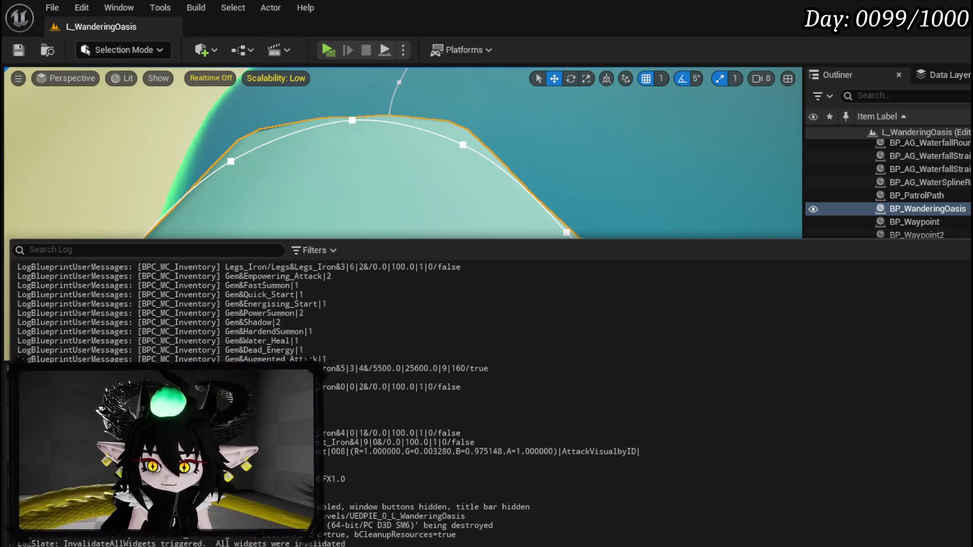
pyautogui.click(327, 50)
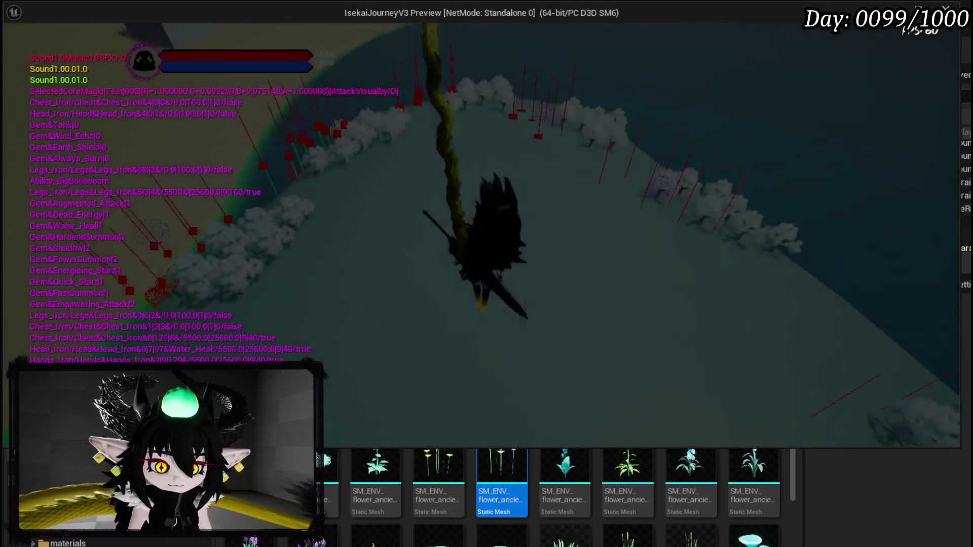
pyautogui.hotkey('alt', 'Tab')
pyautogui.hotkey('ctrl', 'shift', 'space')
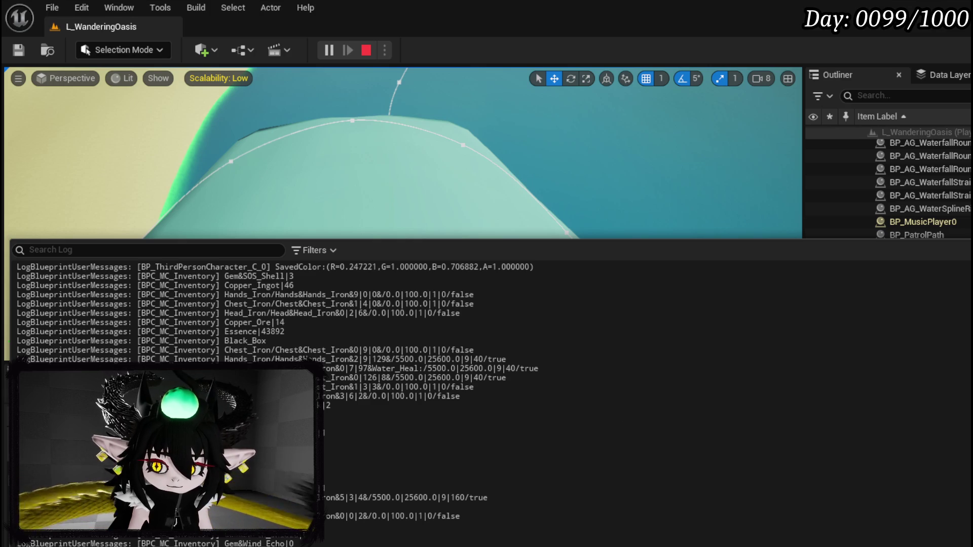
pyautogui.hotkey('ctrl', 'space')
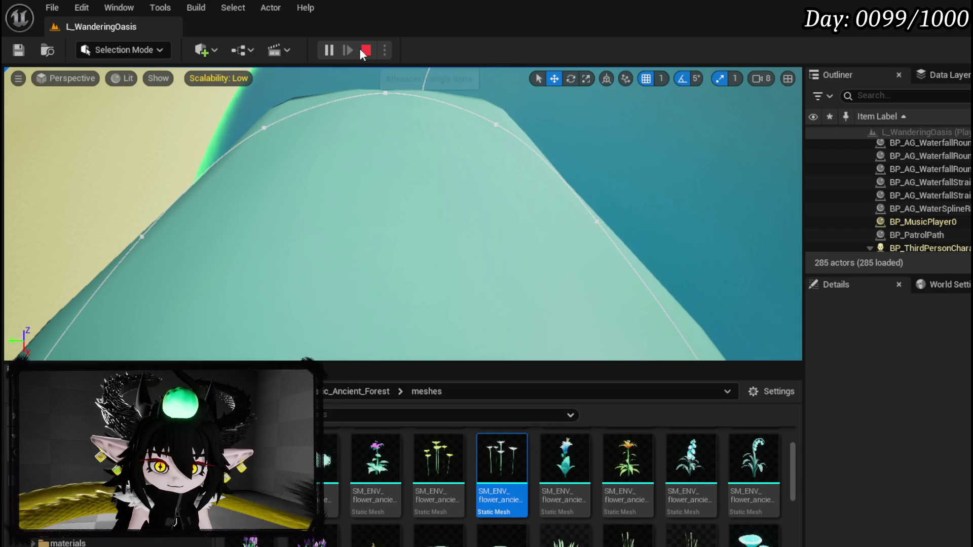
pyautogui.press('Escape')
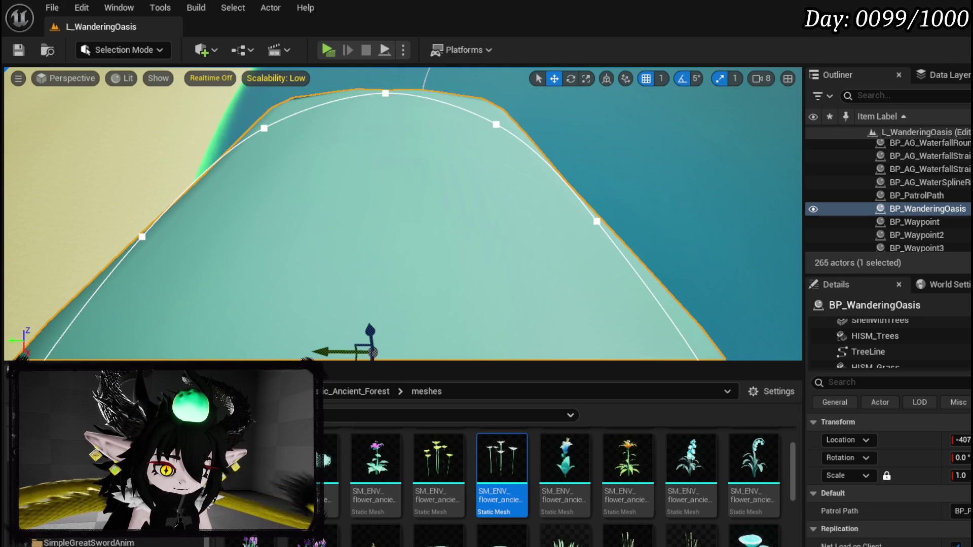
pyautogui.hotkey('alt', 'Left')
pyautogui.doubleClick(426, 498)
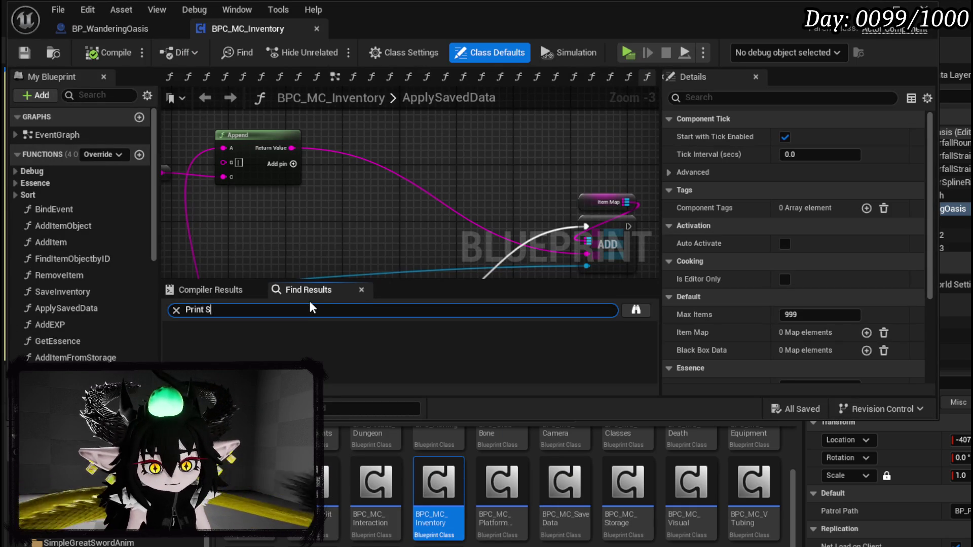
# - Jump to the Print String results in AddItem and ApplySavedData, routing execution into Set Data from Item ID
pyautogui.write('g')
pyautogui.click(218, 345)
pyautogui.press('Down')
pyautogui.press('Down')
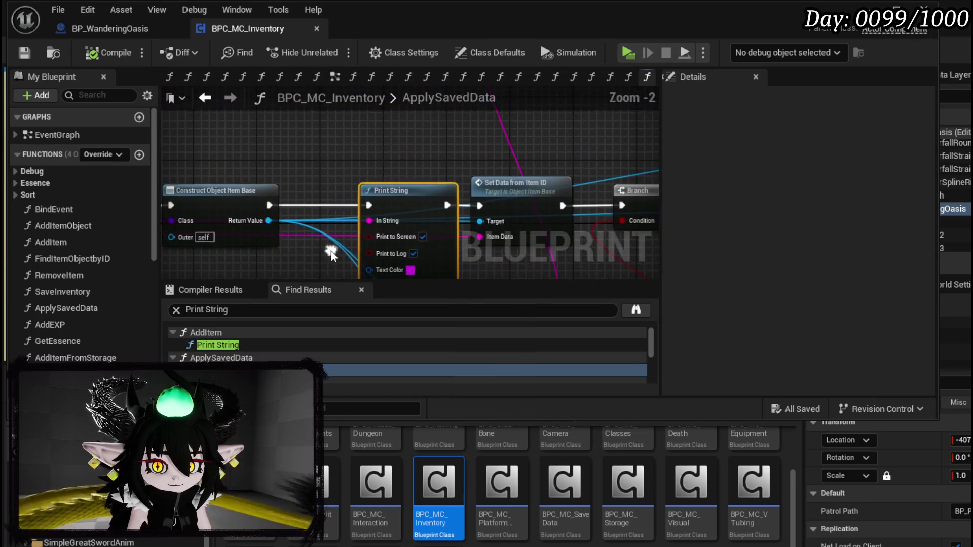
pyautogui.moveTo(480, 208); pyautogui.dragTo(480, 209)
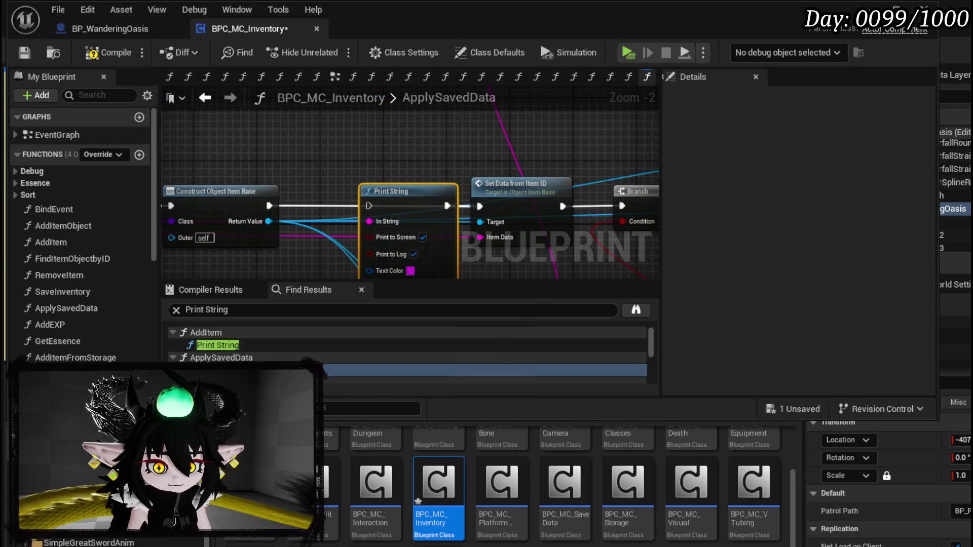
# - Step through the Print String results in DebugEquipment and SortByValue
pyautogui.scroll(-2, 223, 355)
pyautogui.click(220, 353)
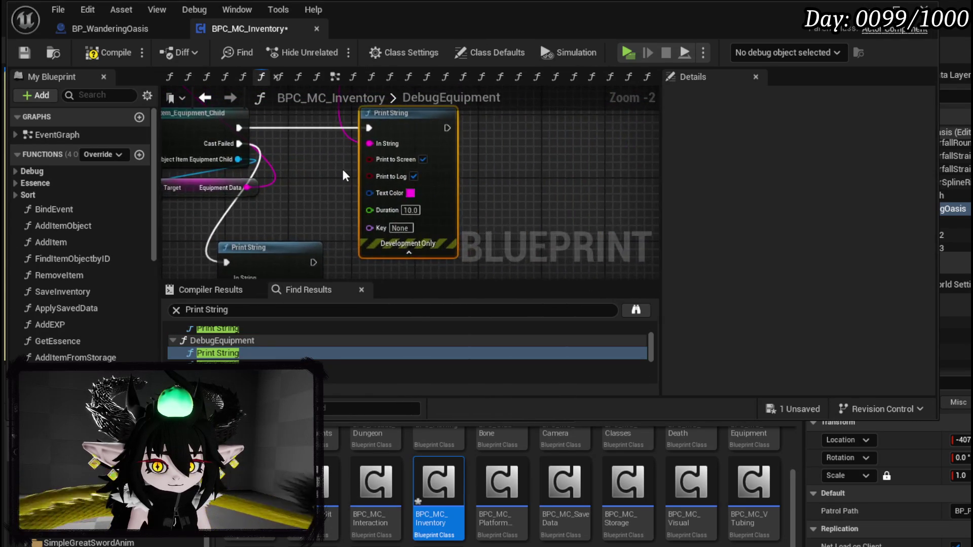
pyautogui.click(223, 365)
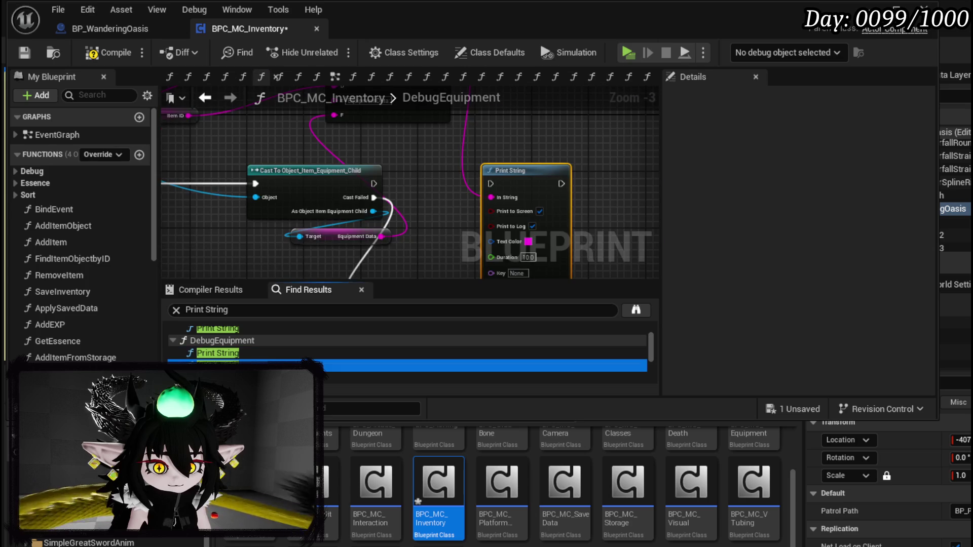
pyautogui.click(267, 378)
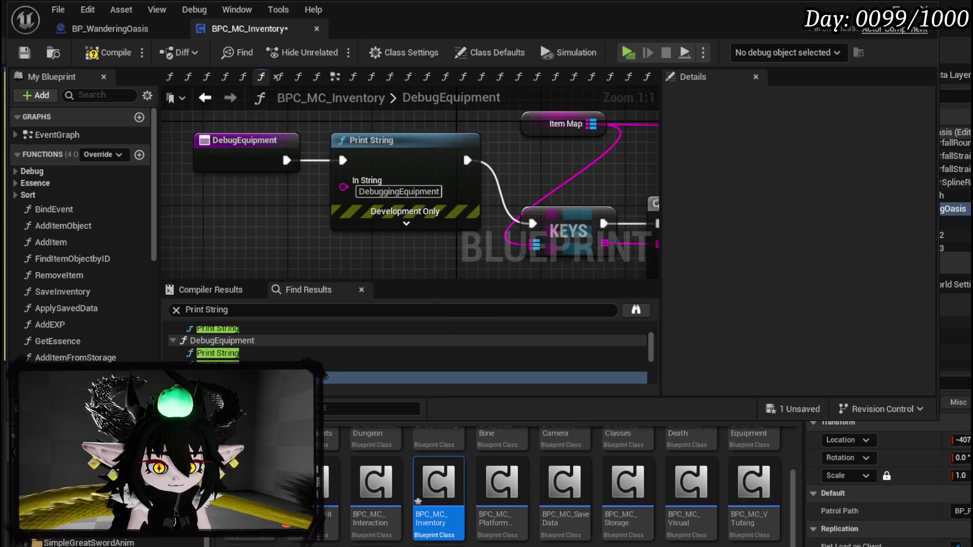
pyautogui.scroll(-1, 223, 350)
pyautogui.click(223, 361)
# - Visit the Print String results in SetInventoryItemsSafed, InventoryQuickSave and SortForPerk
pyautogui.scroll(-3, 247, 355)
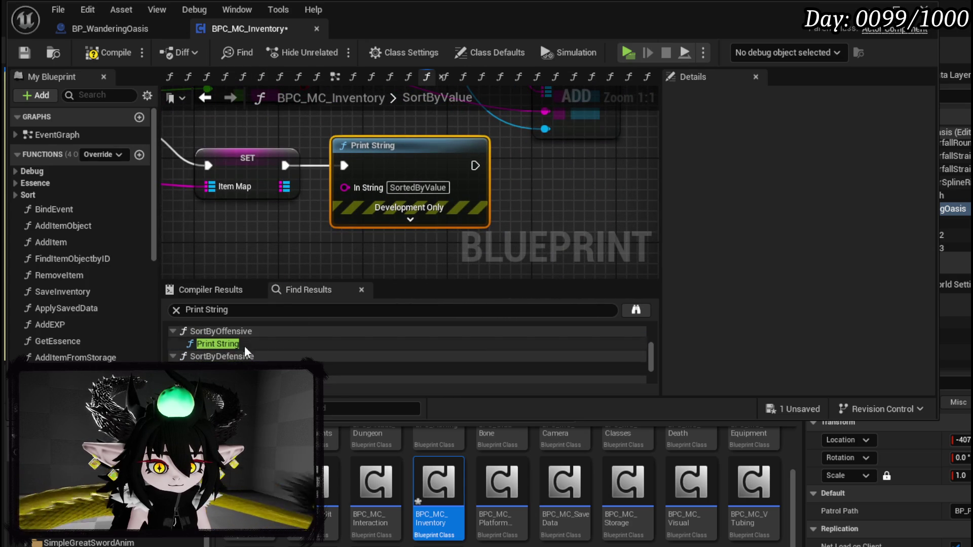
pyautogui.scroll(-4, 246, 359)
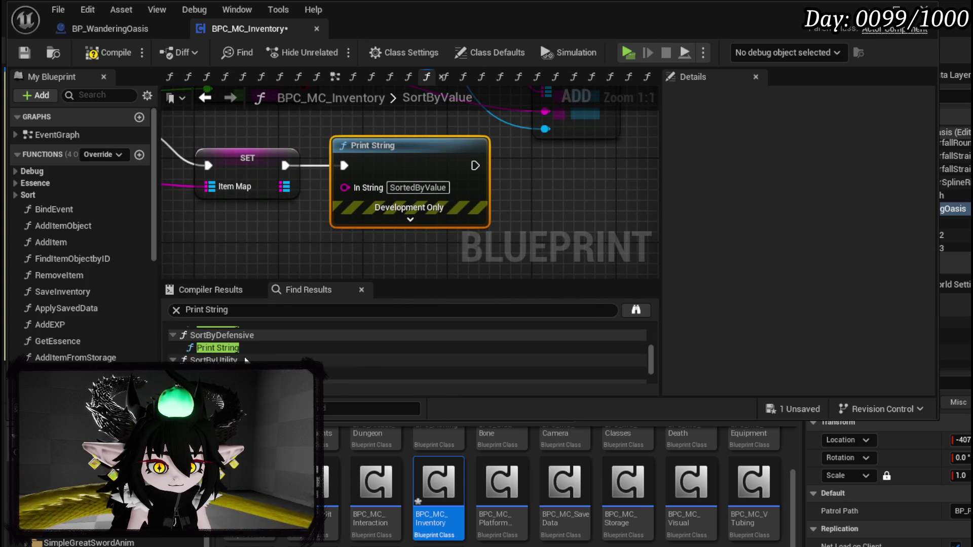
pyautogui.click(242, 359)
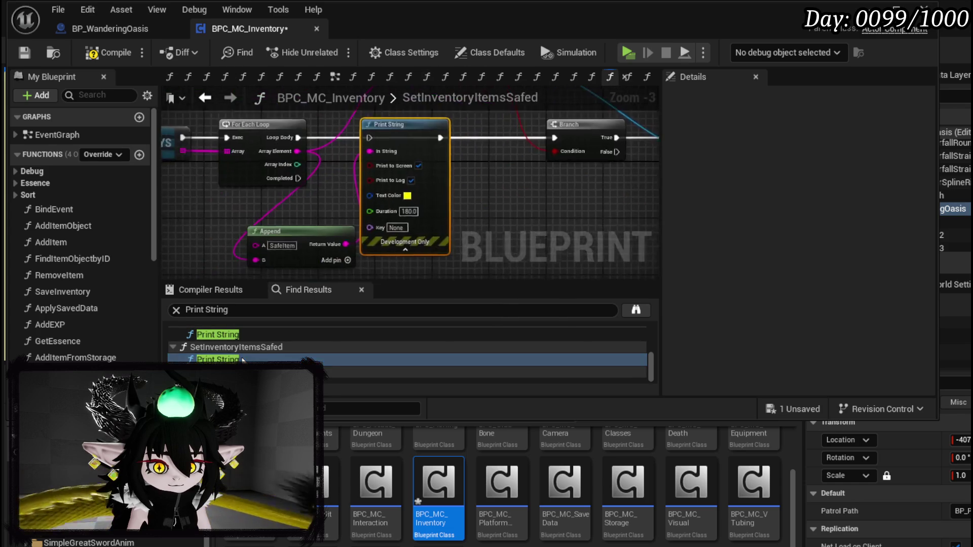
pyautogui.scroll(-1, 242, 360)
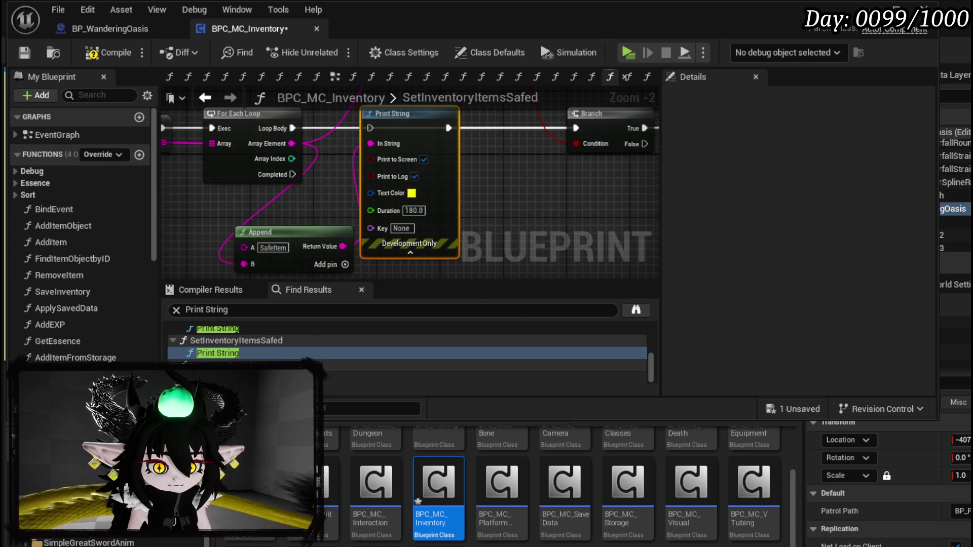
pyautogui.click(242, 378)
pyautogui.scroll(2, 242, 355)
pyautogui.click(242, 349)
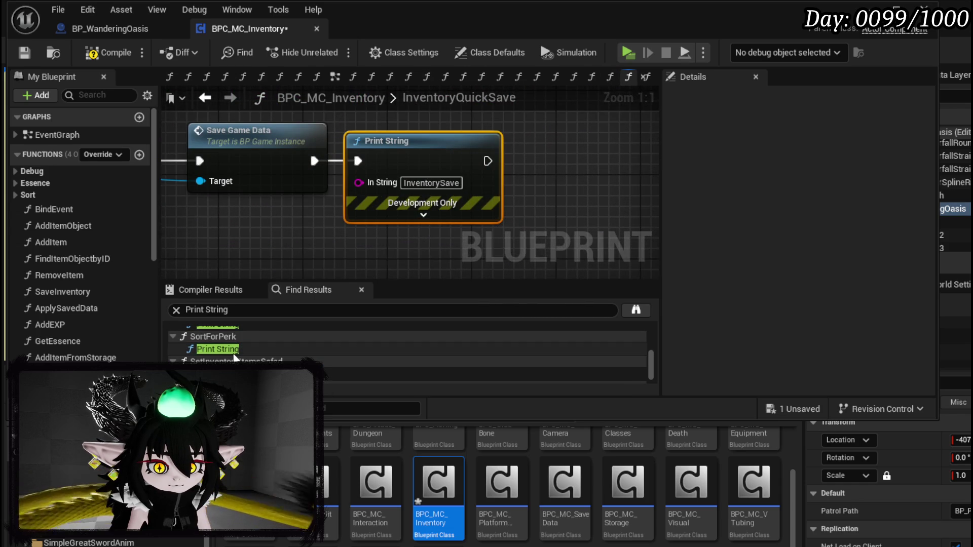
pyautogui.scroll(-1, 390, 257)
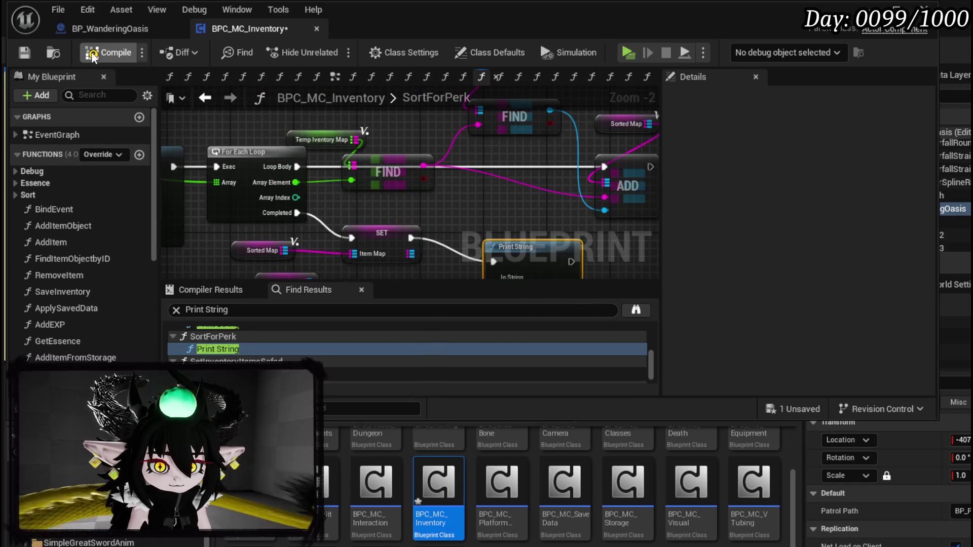
# - Back in the level, start a play-in-editor test and stop it with Esc
pyautogui.click(849, 34)
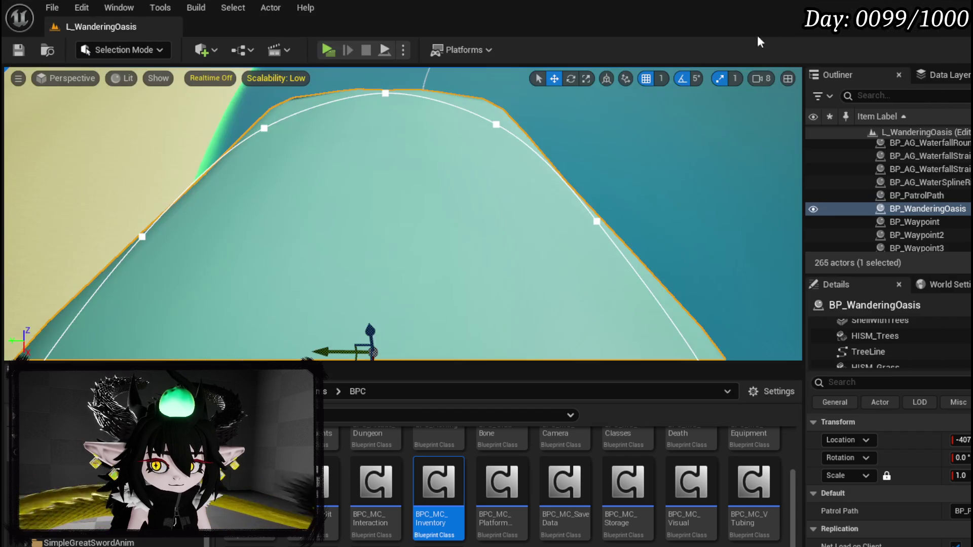
pyautogui.hotkey('alt', 'p')
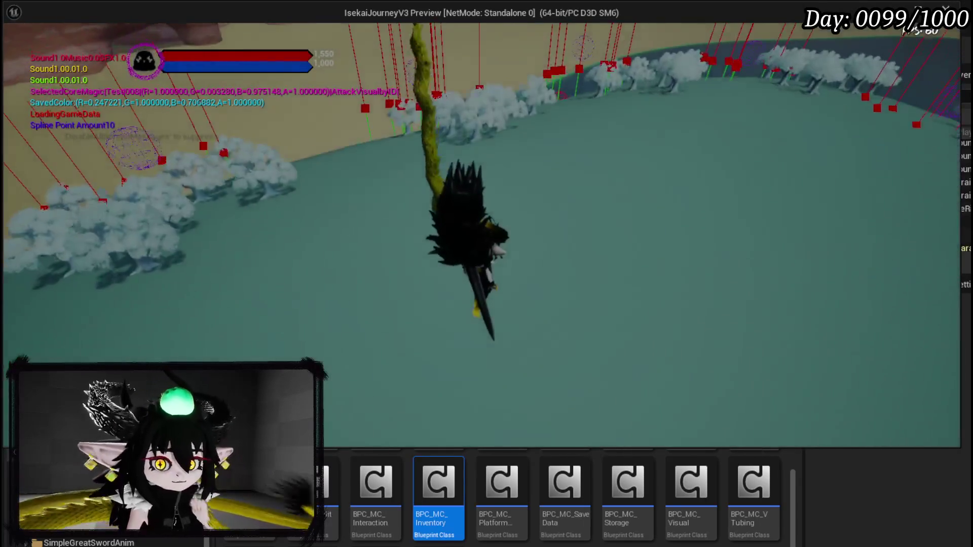
pyautogui.hotkey('alt', 'Tab')
pyautogui.press('Escape')
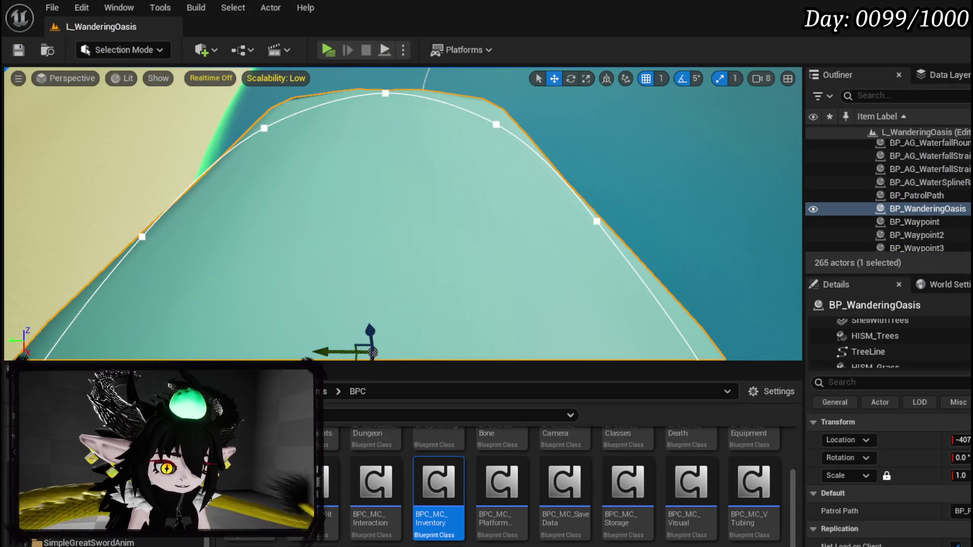
# - Expand CreateFoliage's Print String, recompile BP_WanderingOasis, and start a fresh play-test from the level
pyautogui.hotkey('alt', 'Tab')
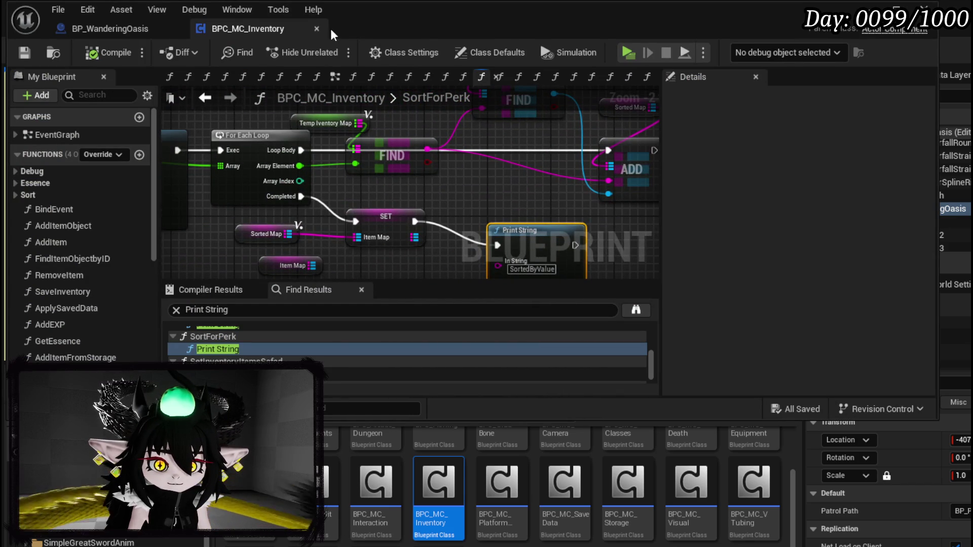
pyautogui.click(128, 30)
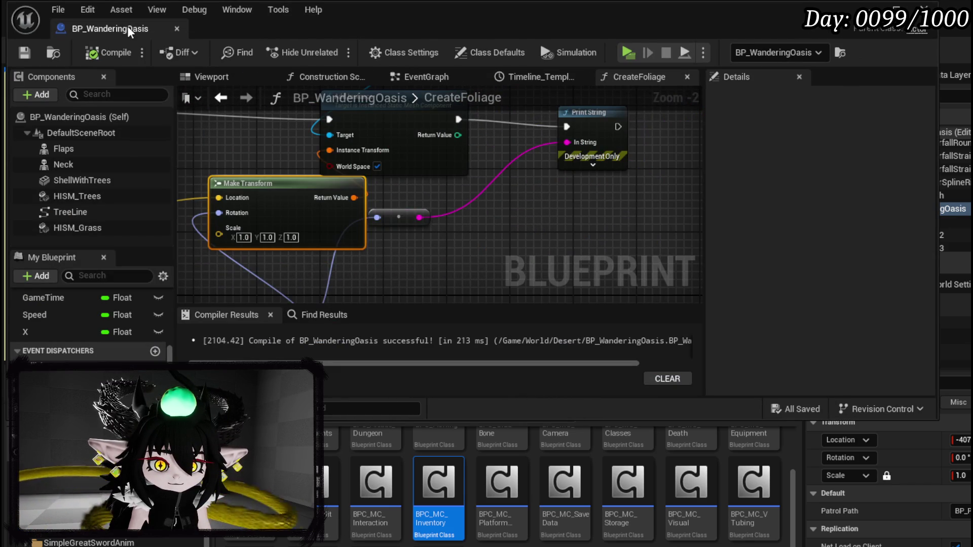
pyautogui.click(567, 166)
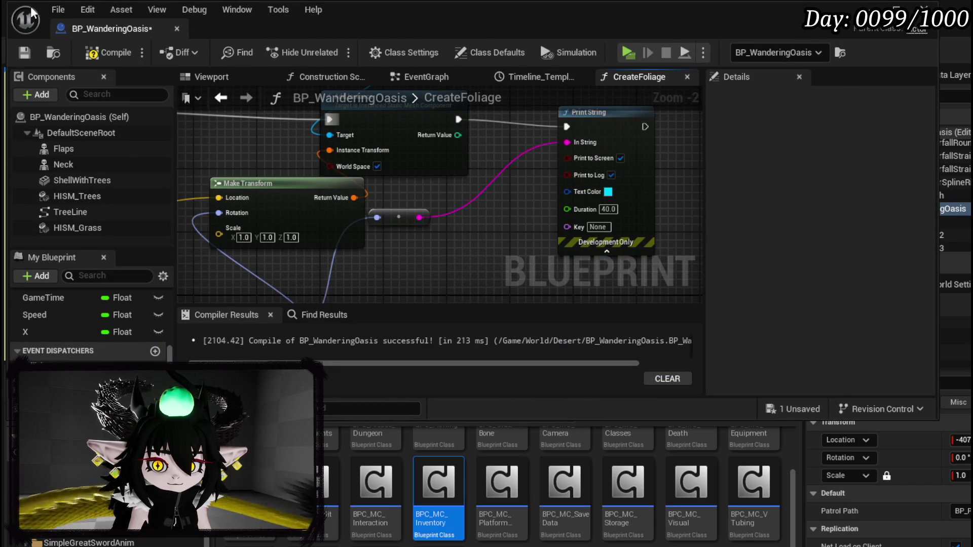
pyautogui.click(108, 52)
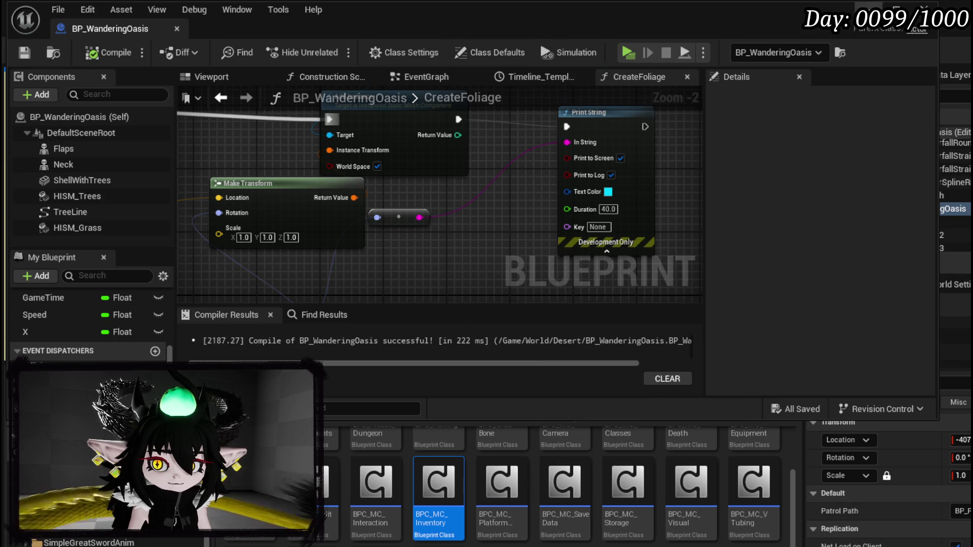
pyautogui.hotkey('alt', 'Tab')
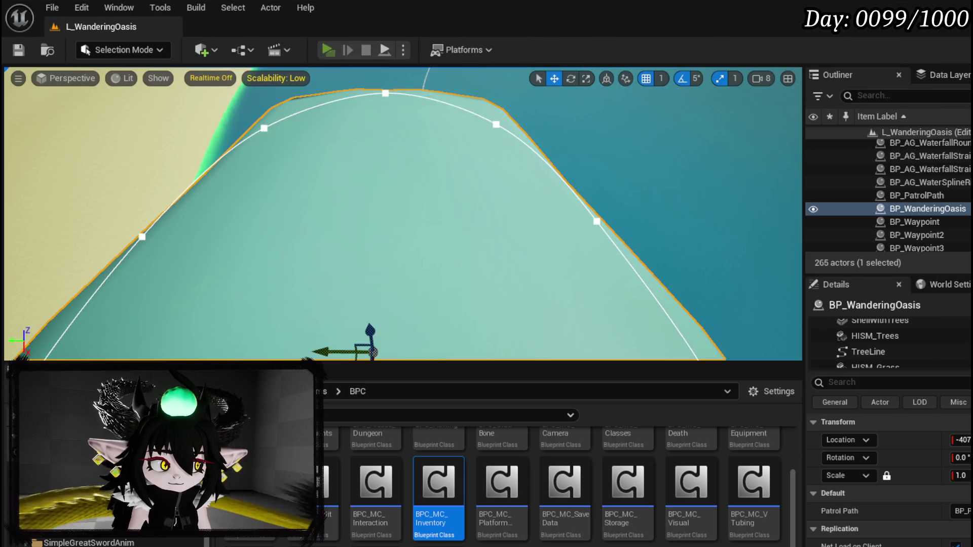
pyautogui.click(320, 51)
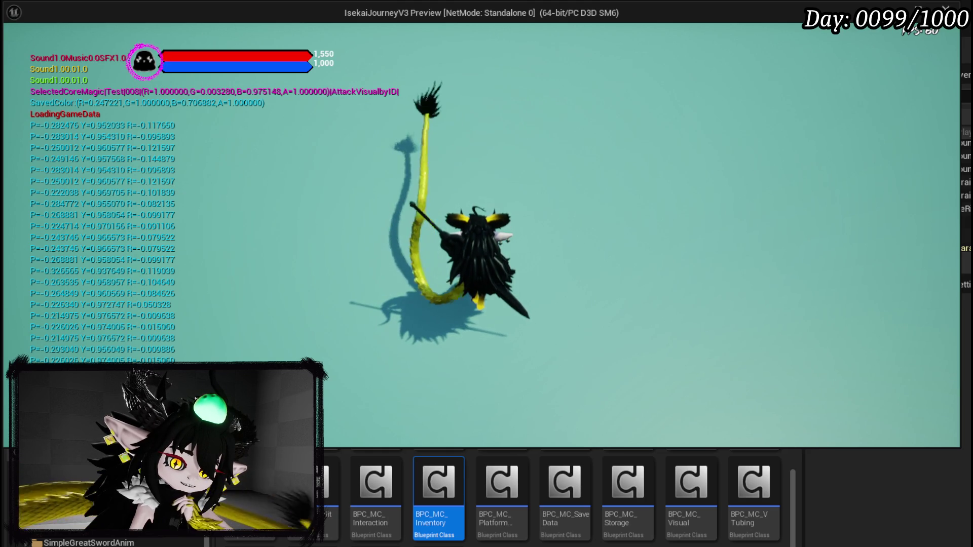
# - After reviewing the P/Y/R rotation prints, end the play-test to return to the level editor
pyautogui.press('Escape')
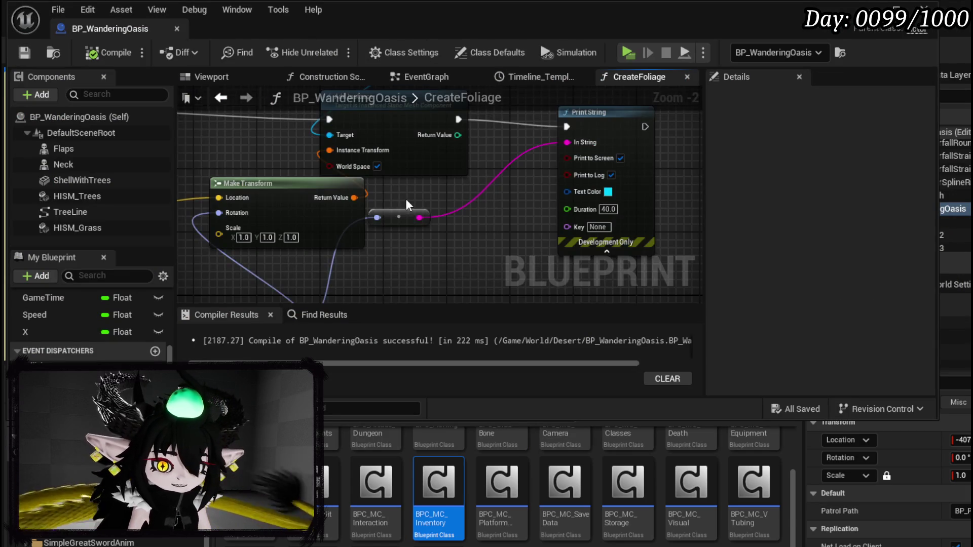
# - Tidy the graph: shift Add Instance and Make Transform right, Break Vector and Make Rotator down
pyautogui.moveTo(405, 199)
pyautogui.mouseDown()
pyautogui.moveTo(433, 185)
pyautogui.moveTo(395, 192)
pyautogui.moveTo(419, 193)
pyautogui.mouseUp()
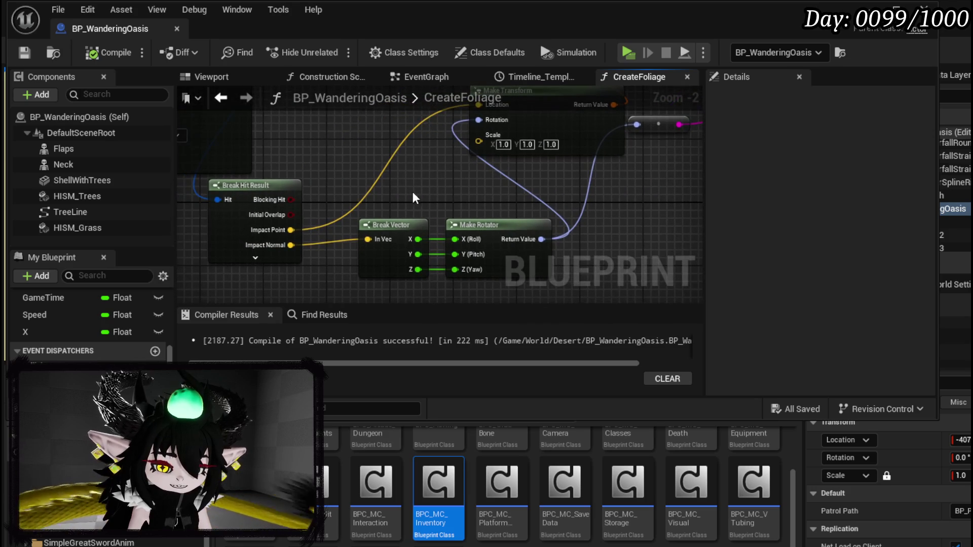
pyautogui.moveTo(312, 209)
pyautogui.mouseDown()
pyautogui.moveTo(257, 220)
pyautogui.moveTo(282, 242)
pyautogui.moveTo(367, 276)
pyautogui.moveTo(364, 180)
pyautogui.moveTo(444, 165)
pyautogui.mouseUp()
pyautogui.moveTo(232, 225)
pyautogui.mouseDown()
pyautogui.moveTo(276, 182)
pyautogui.moveTo(424, 153)
pyautogui.moveTo(527, 162)
pyautogui.mouseUp()
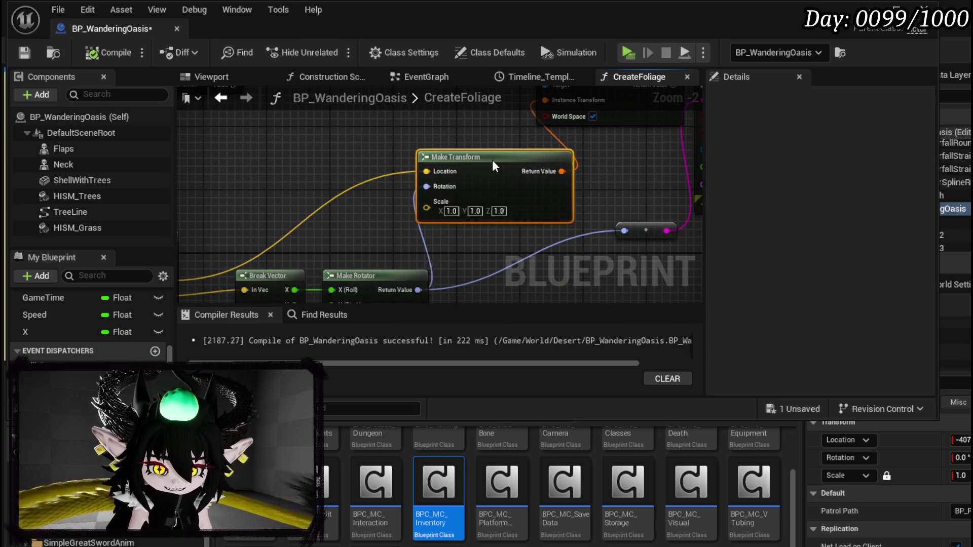
pyautogui.moveTo(278, 248); pyautogui.dragTo(372, 151)
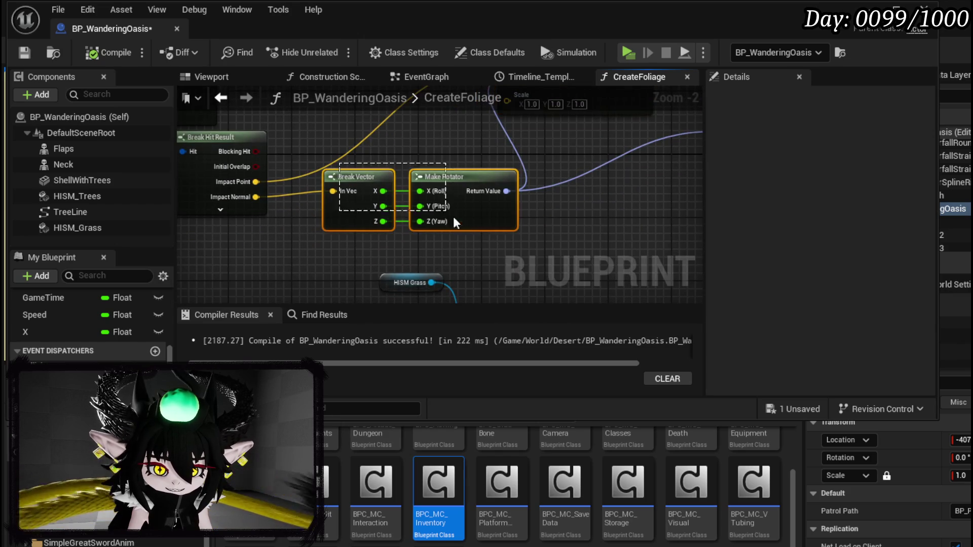
pyautogui.moveTo(444, 215); pyautogui.dragTo(418, 176)
pyautogui.click(382, 188)
pyautogui.moveTo(249, 208); pyautogui.dragTo(282, 253)
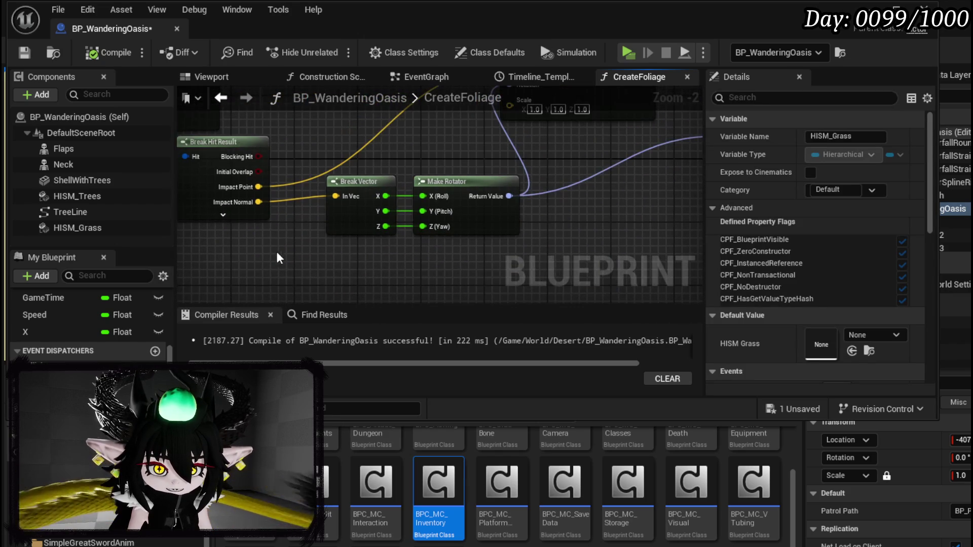
pyautogui.moveTo(348, 182); pyautogui.dragTo(349, 221)
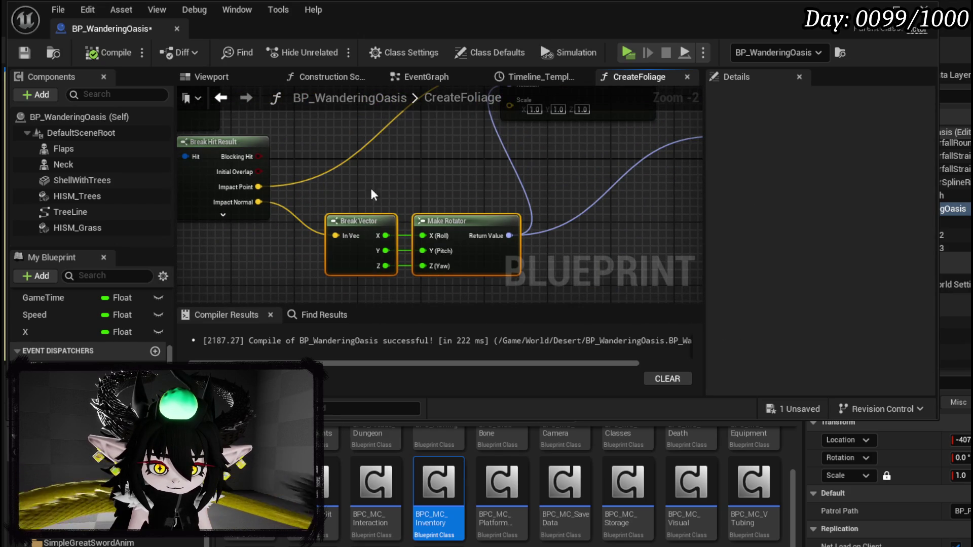
# - Feed Break Hit Result's Normal into Break Vector instead of Impact Normal, then play-test the level
pyautogui.moveTo(372, 181); pyautogui.dragTo(337, 209)
pyautogui.moveTo(247, 217); pyautogui.dragTo(317, 203)
pyautogui.click(256, 228)
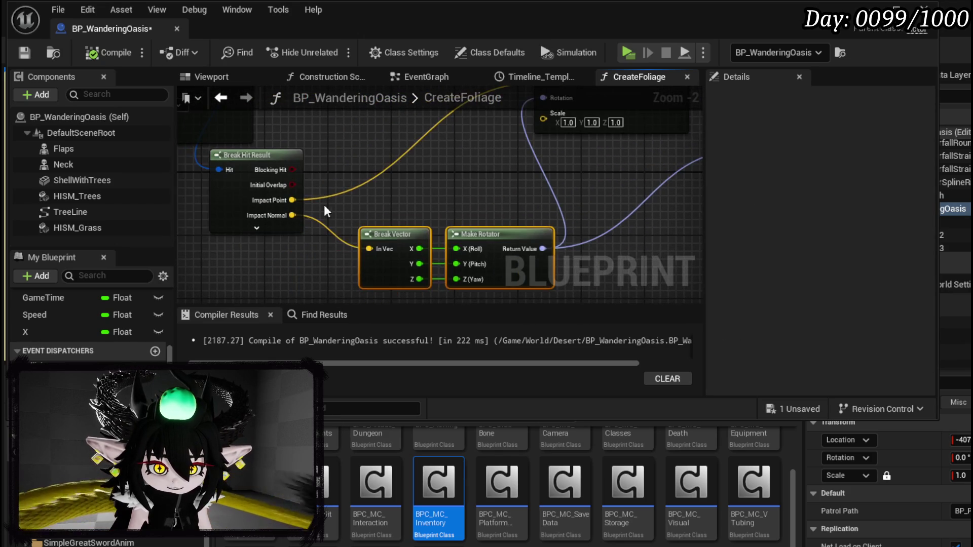
pyautogui.moveTo(293, 260); pyautogui.dragTo(369, 249)
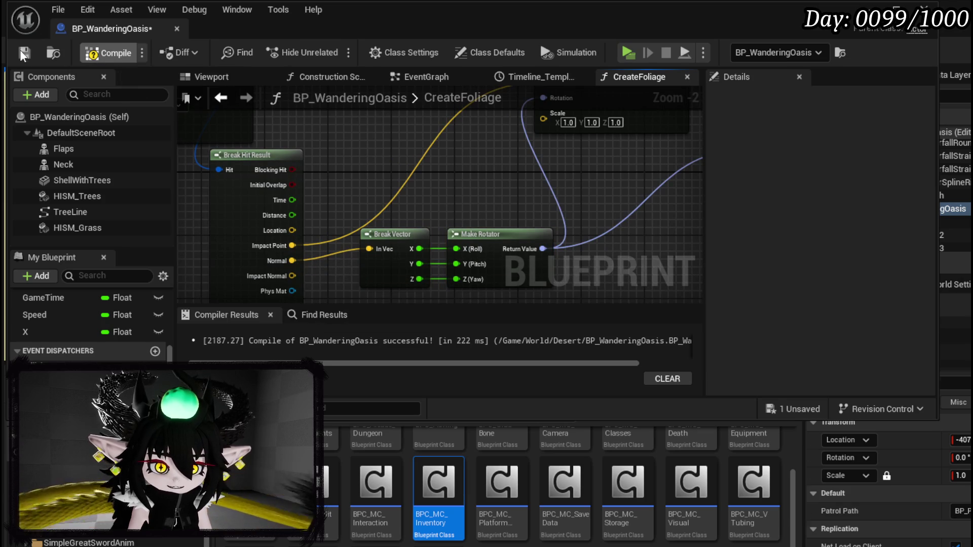
pyautogui.click(896, 7)
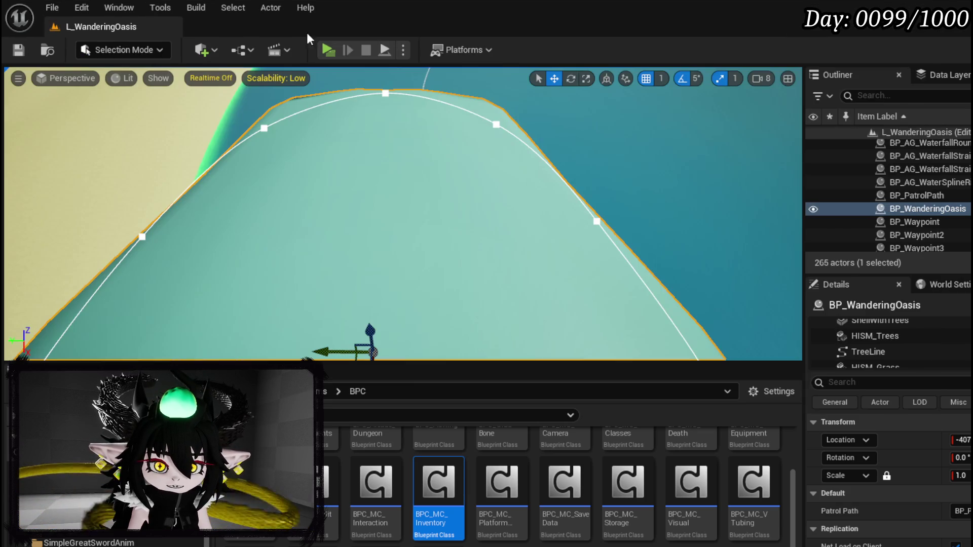
pyautogui.click(327, 50)
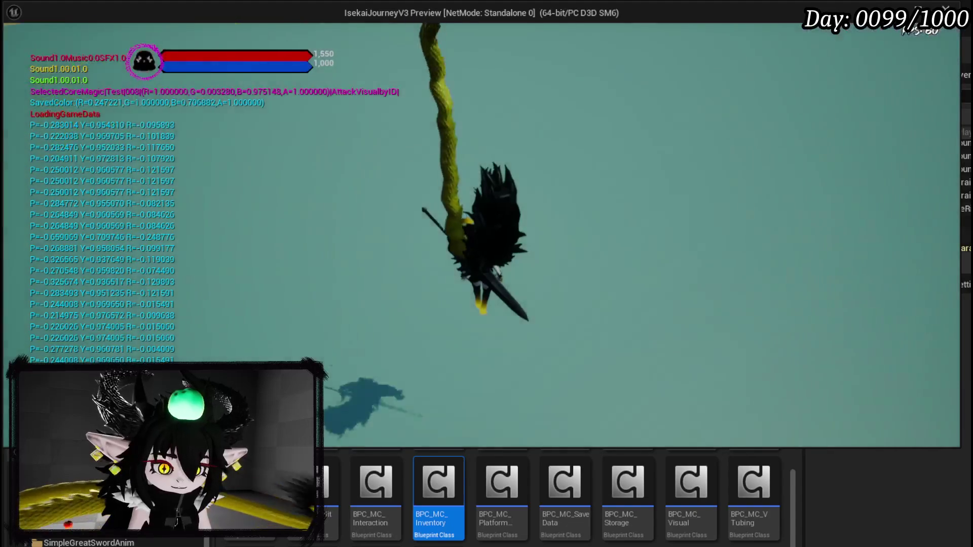
# - Stop the play-test and pull a new wire from Break Hit Result's Normal pin
pyautogui.press('Escape')
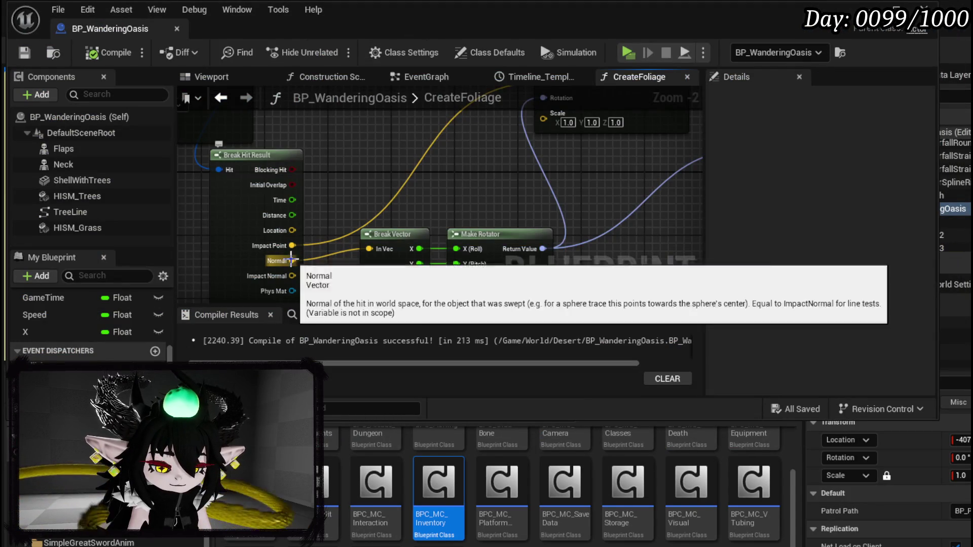
pyautogui.moveTo(292, 261)
pyautogui.mouseDown()
pyautogui.moveTo(436, 192)
pyautogui.moveTo(451, 199)
pyautogui.mouseUp()
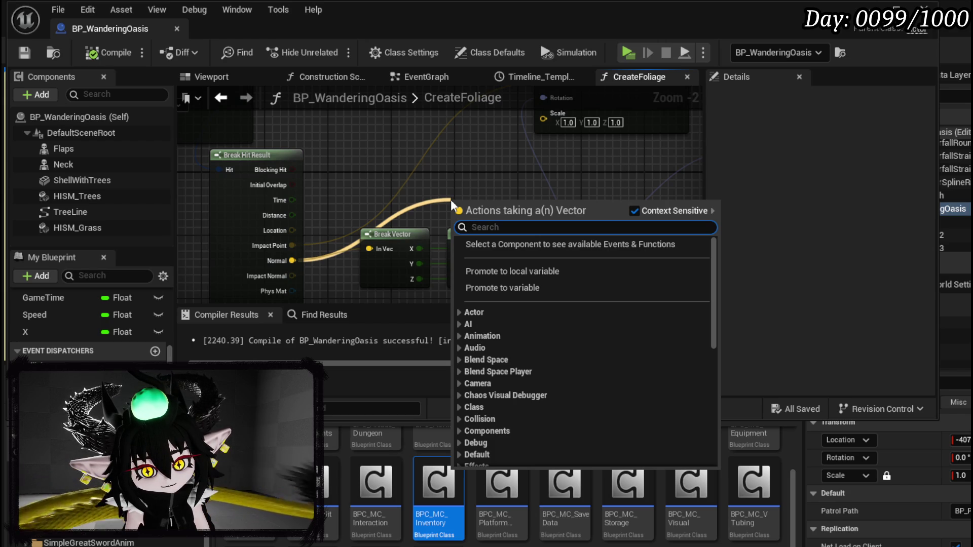
# - Add a Make Rot from XY node from Impact Normal via a 'Rotation' search
pyautogui.moveTo(293, 275); pyautogui.dragTo(445, 196)
pyautogui.write('get')
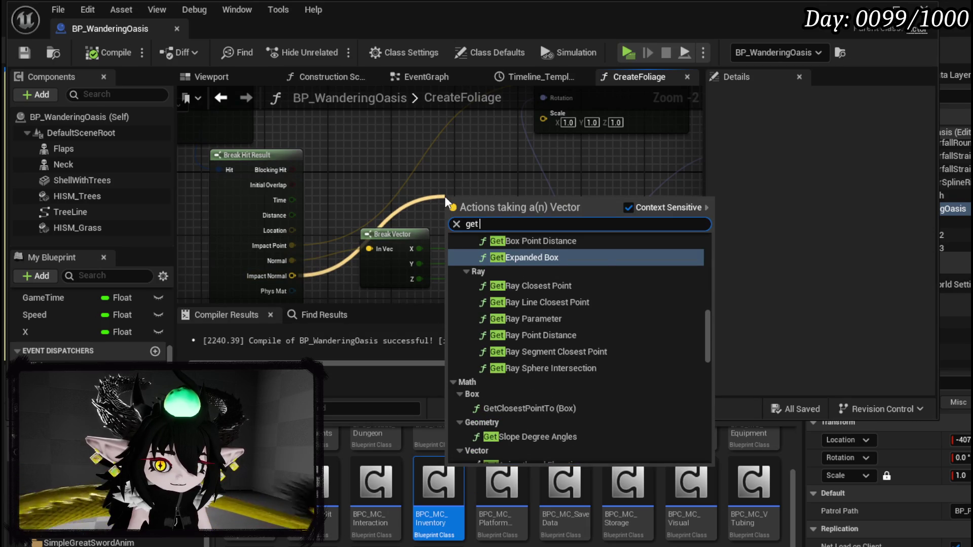
pyautogui.write(' rota')
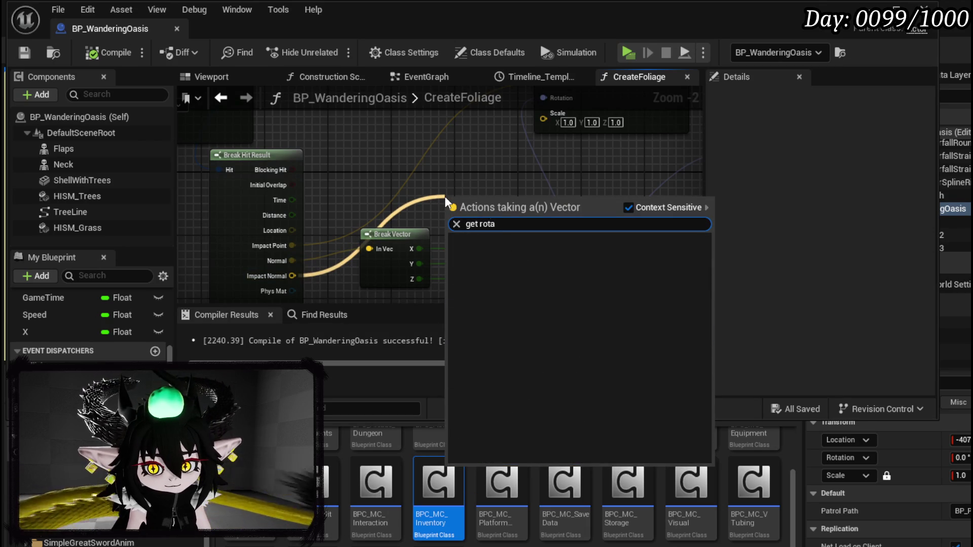
pyautogui.press('BackSpace')
pyautogui.press('BackSpace')
pyautogui.press('BackSpace')
pyautogui.write('Ro')
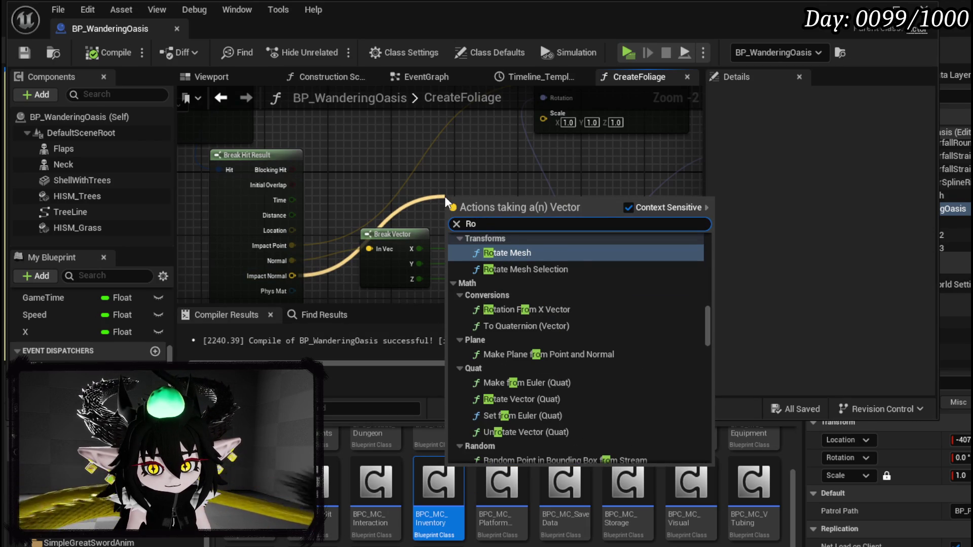
pyautogui.write('tation')
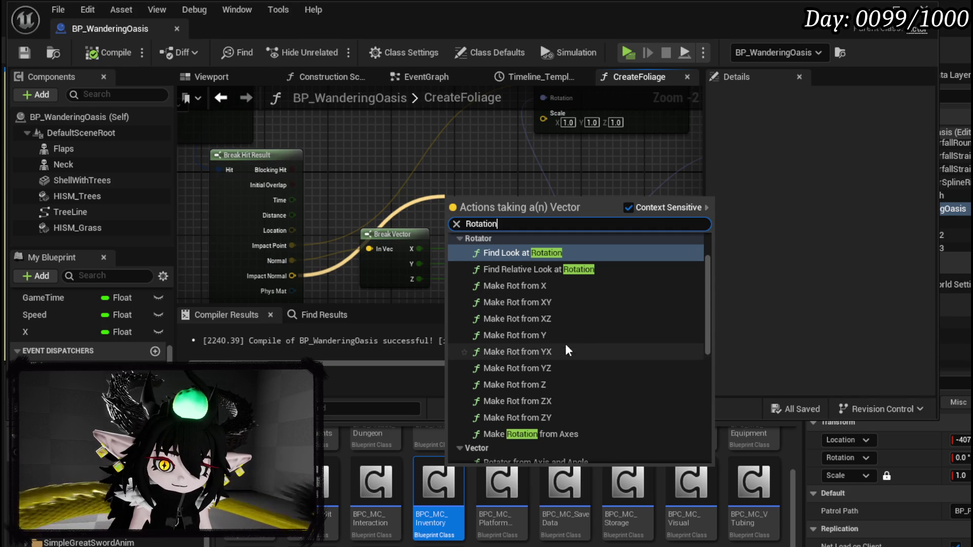
pyautogui.click(570, 303)
pyautogui.moveTo(473, 204); pyautogui.dragTo(427, 171)
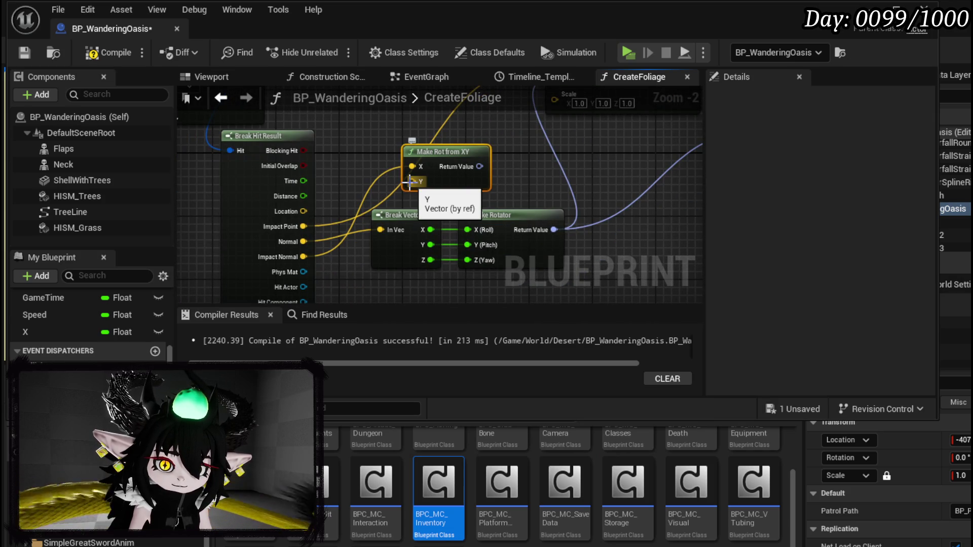
# - Wire Impact Normal into Make Rot from XY's Y and its result to the transform Rotation, then compile
pyautogui.moveTo(429, 230)
pyautogui.mouseDown()
pyautogui.moveTo(405, 167)
pyautogui.moveTo(532, 217)
pyautogui.moveTo(513, 218)
pyautogui.mouseUp()
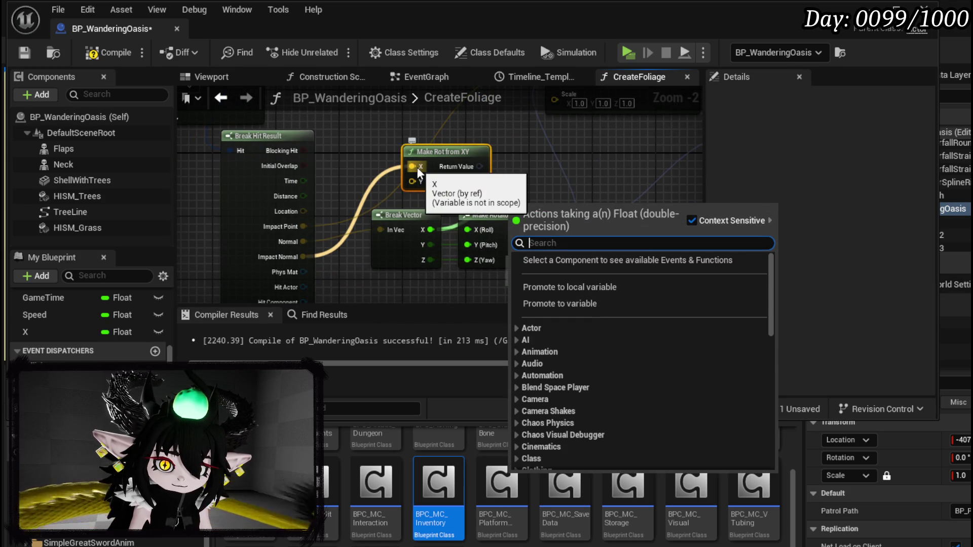
pyautogui.click(528, 197)
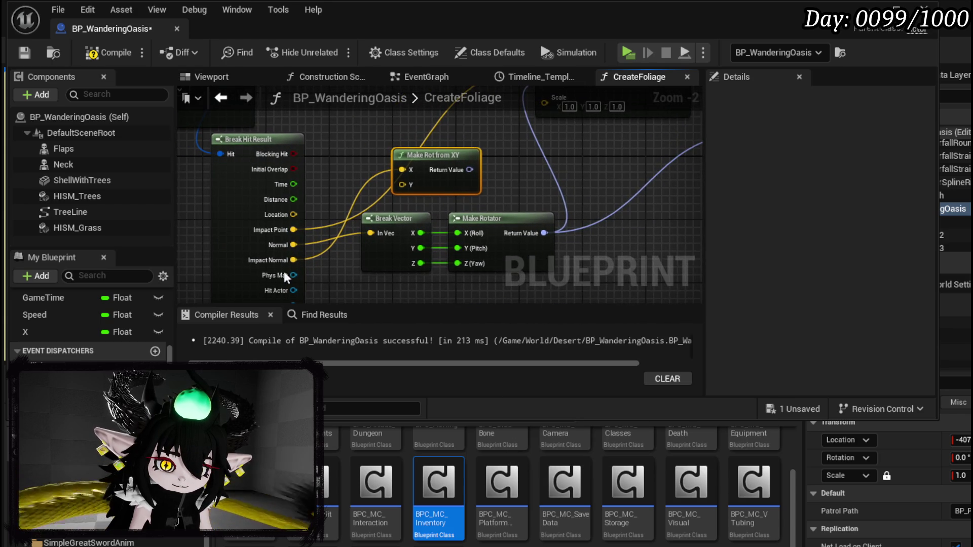
pyautogui.moveTo(296, 261)
pyautogui.mouseDown()
pyautogui.moveTo(428, 182)
pyautogui.moveTo(449, 185)
pyautogui.mouseUp()
pyautogui.moveTo(463, 257)
pyautogui.mouseDown()
pyautogui.moveTo(551, 163)
pyautogui.moveTo(492, 233)
pyautogui.moveTo(522, 249)
pyautogui.moveTo(604, 228)
pyautogui.moveTo(598, 217)
pyautogui.mouseUp()
pyautogui.click(108, 53)
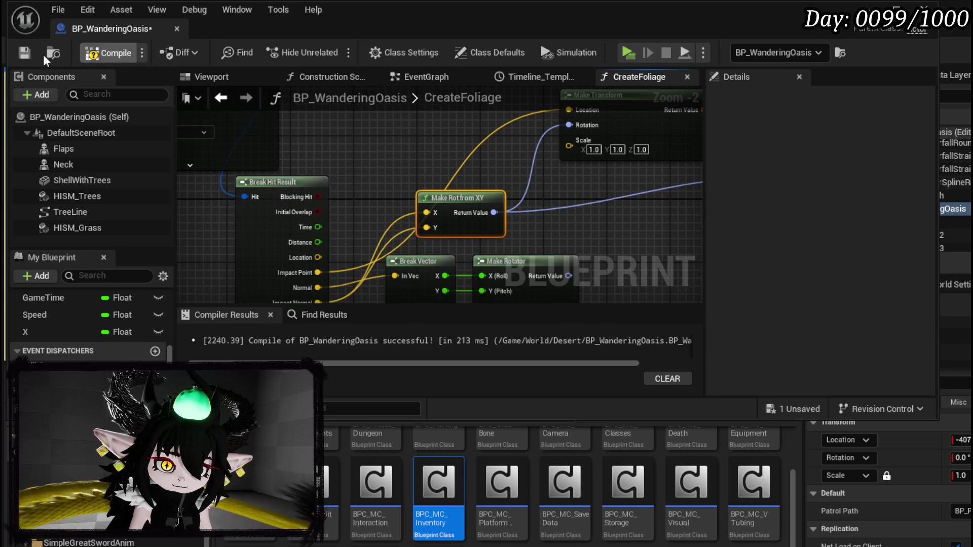
pyautogui.click(868, 7)
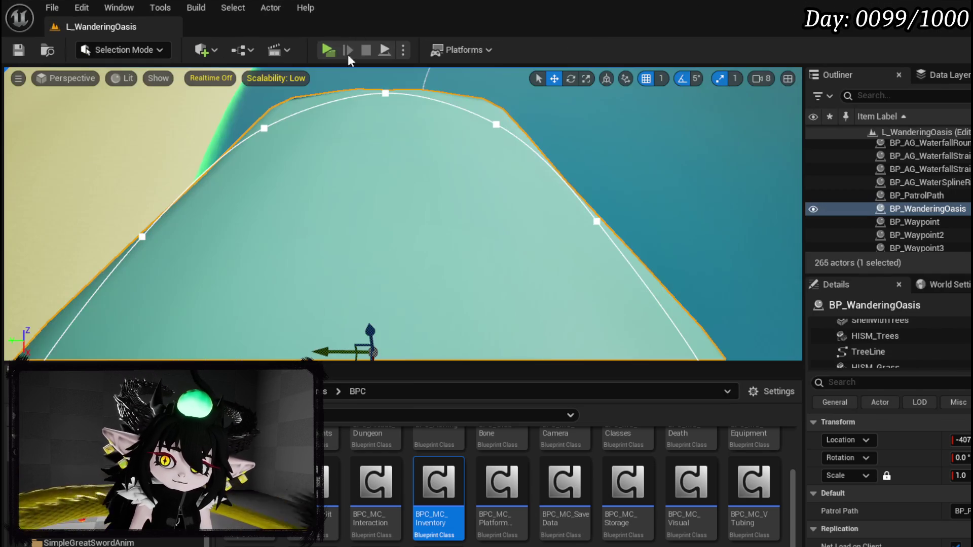
# - Play-test the level, then disconnect the Y input of Make Rot from XY
pyautogui.click(326, 50)
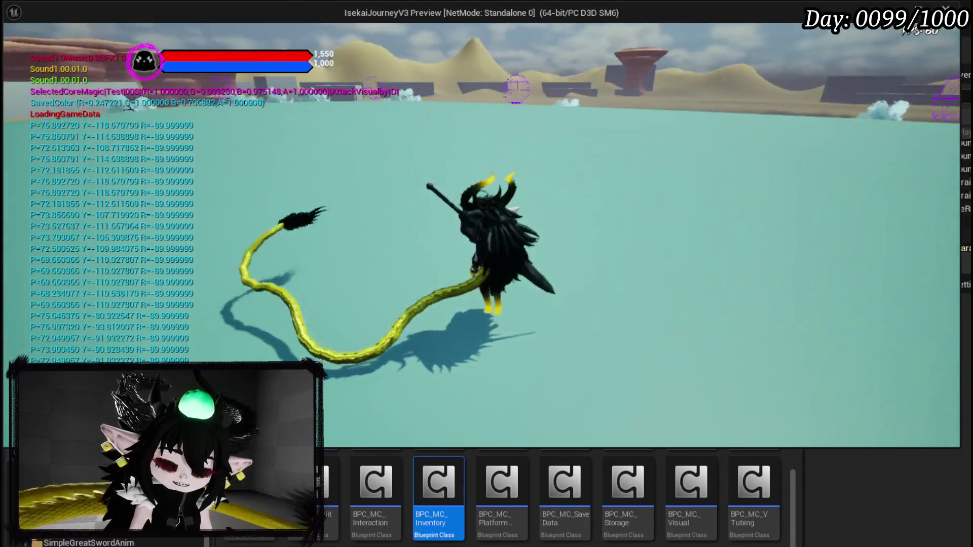
pyautogui.press('Escape')
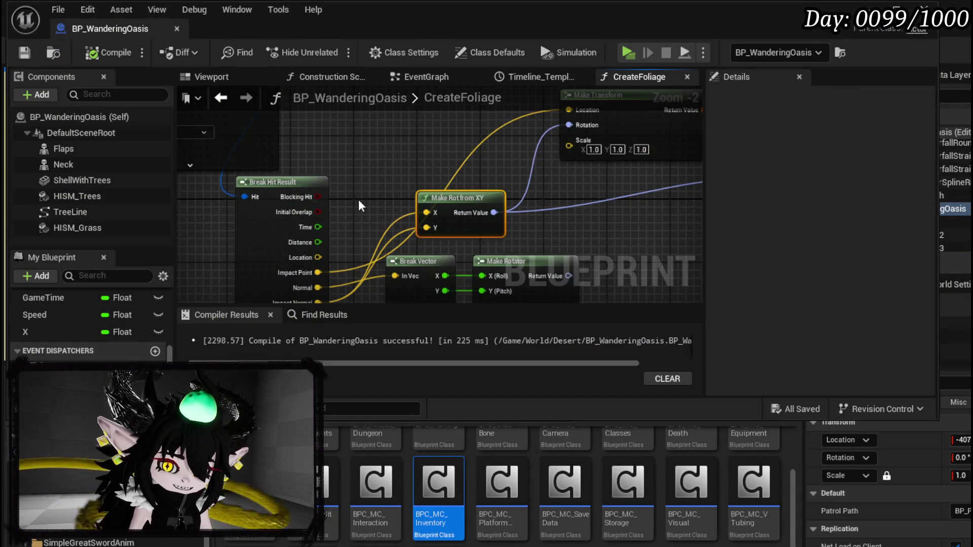
pyautogui.moveTo(360, 206); pyautogui.dragTo(207, 177)
pyautogui.keyDown('alt'); pyautogui.click(275, 200); pyautogui.keyUp('alt')
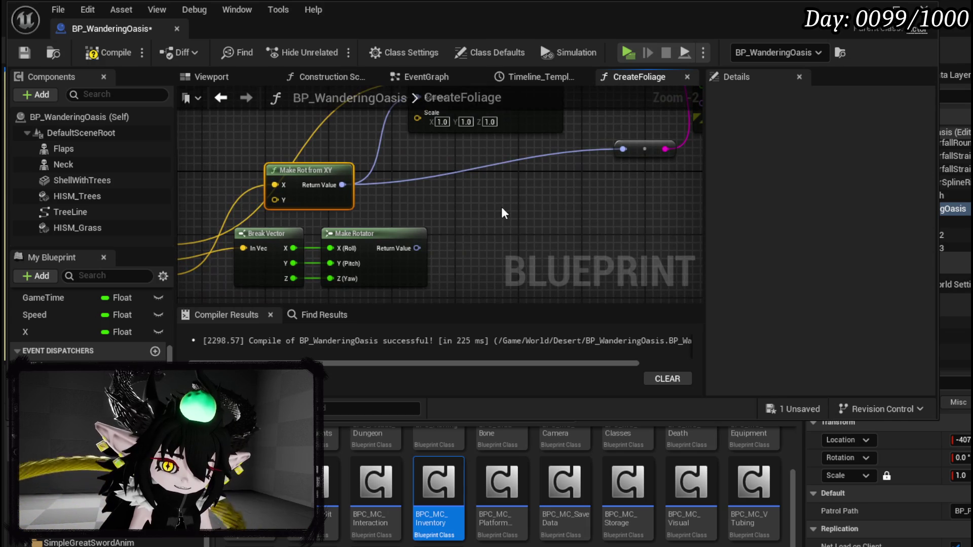
# - Compile, then unhook Impact Normal from Make Rot from XY's X and split that pin
pyautogui.click(109, 52)
pyautogui.moveTo(231, 301)
pyautogui.mouseDown()
pyautogui.moveTo(342, 240)
pyautogui.moveTo(344, 253)
pyautogui.moveTo(325, 278)
pyautogui.mouseUp()
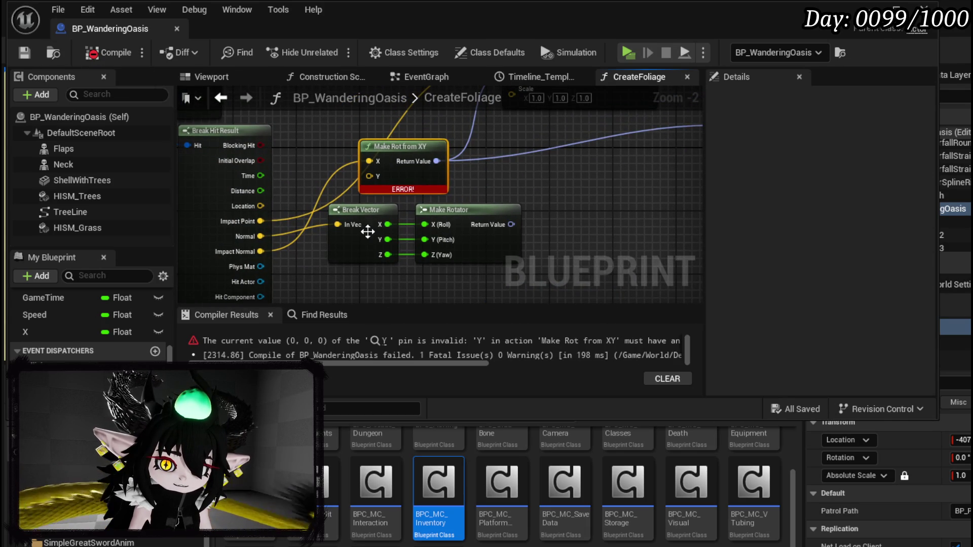
pyautogui.moveTo(403, 150); pyautogui.dragTo(465, 151)
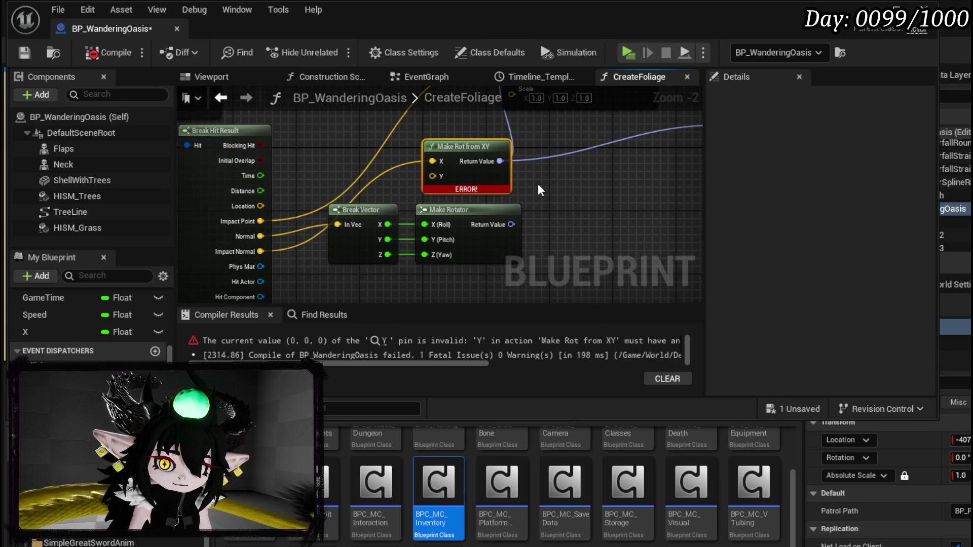
pyautogui.keyDown('alt'); pyautogui.click(431, 161); pyautogui.keyUp('alt')
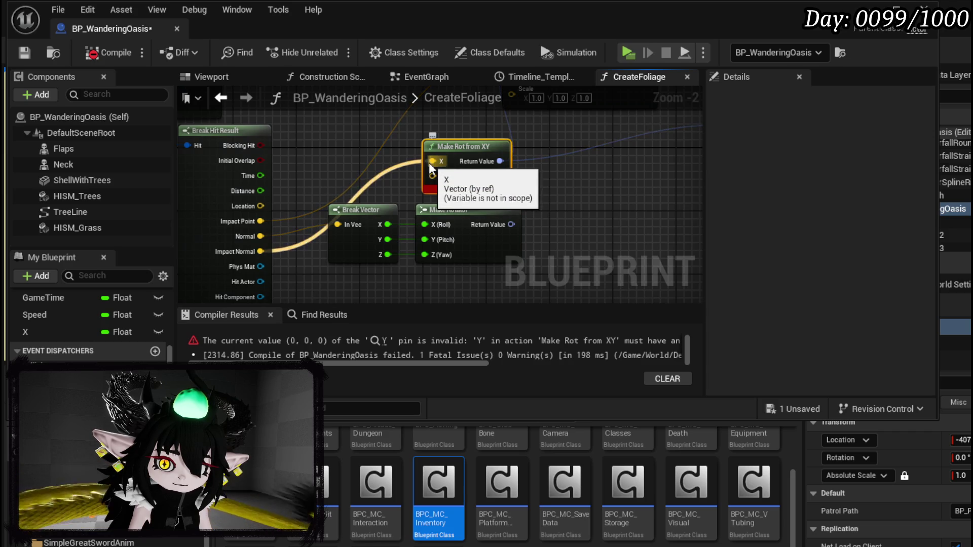
pyautogui.rightClick(431, 161)
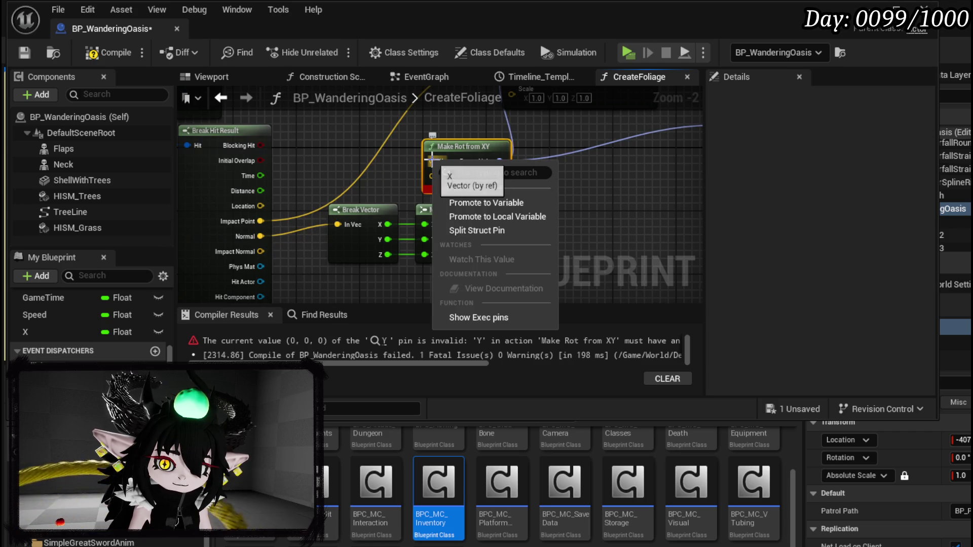
pyautogui.click(466, 233)
# - Recombine the X pin and delete the failing Make Rot from XY node
pyautogui.moveTo(485, 169)
pyautogui.mouseDown()
pyautogui.moveTo(494, 126)
pyautogui.moveTo(495, 141)
pyautogui.mouseUp()
pyautogui.moveTo(367, 168); pyautogui.dragTo(331, 217)
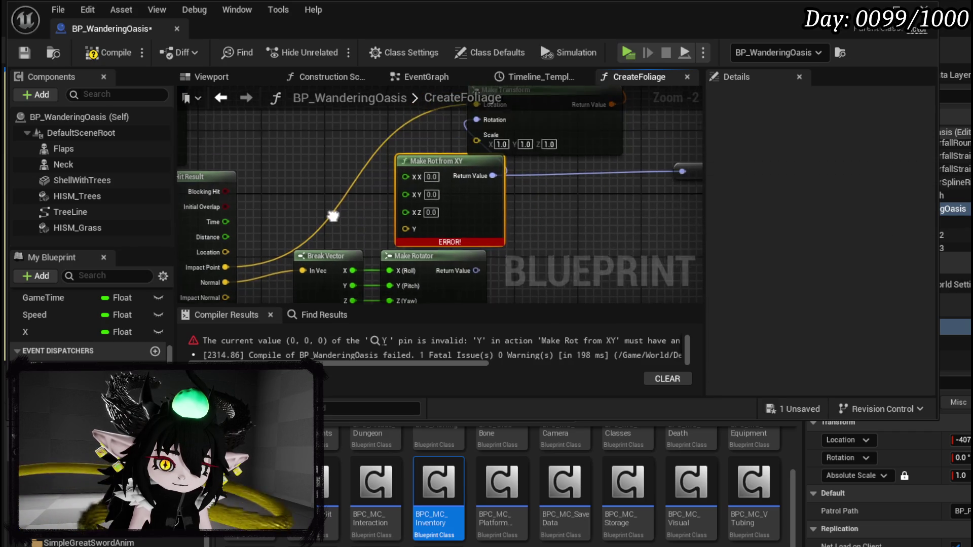
pyautogui.rightClick(405, 179)
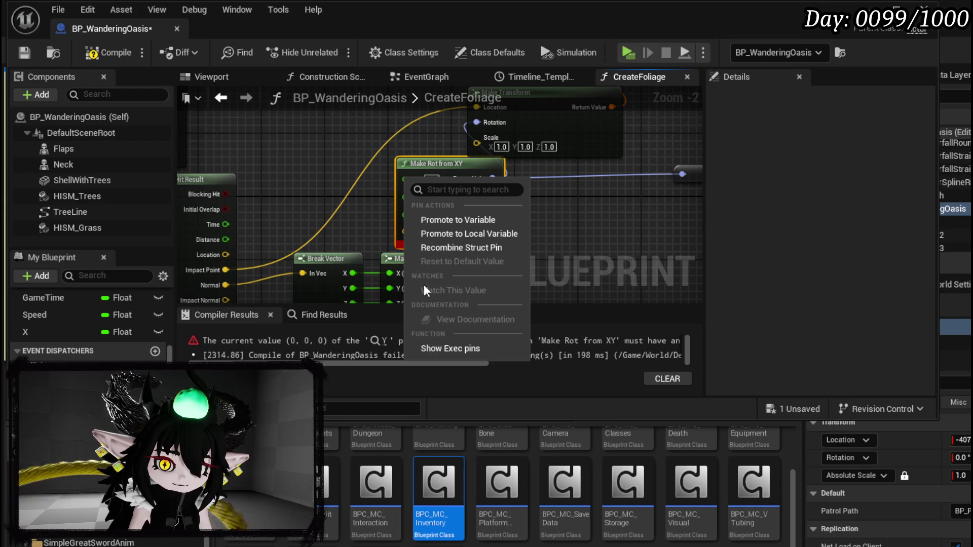
pyautogui.click(443, 247)
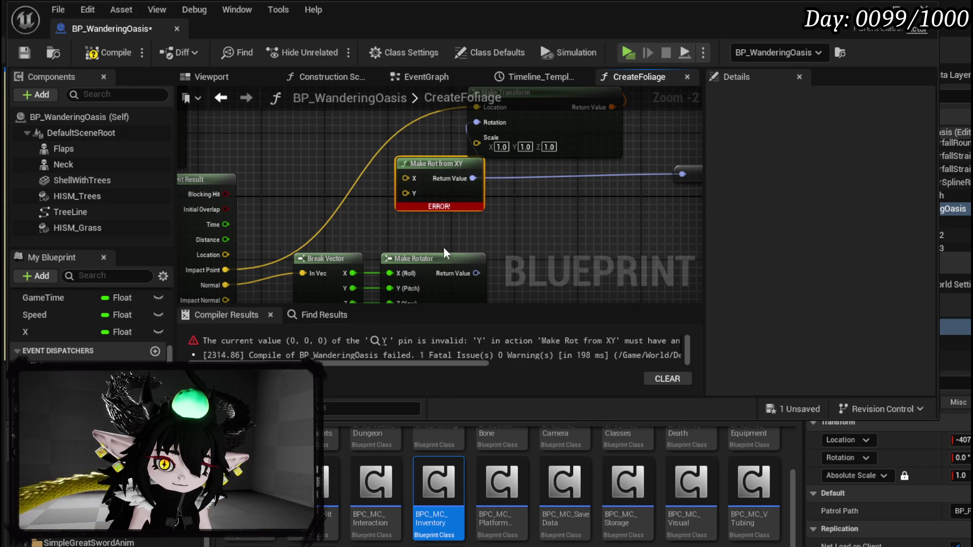
pyautogui.press('Delete')
pyautogui.rightClick(396, 213)
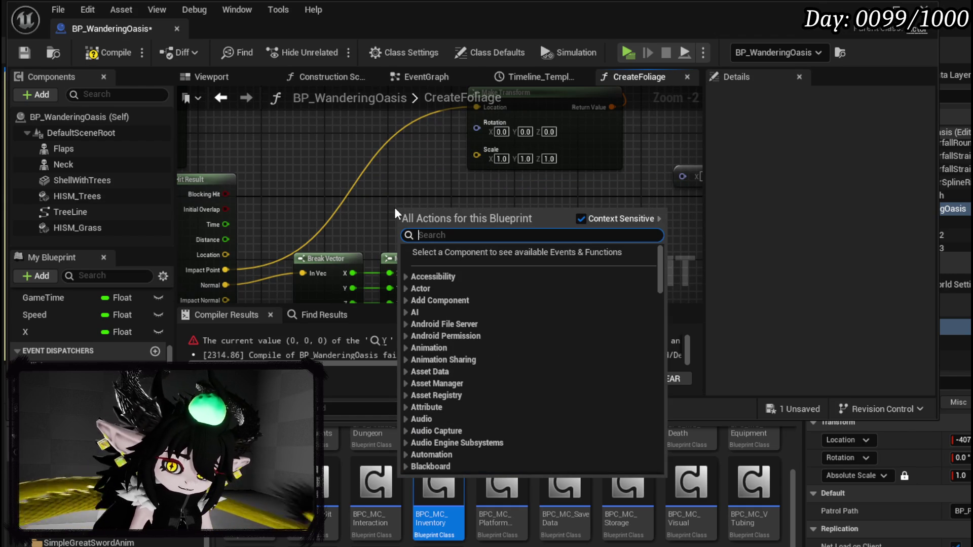
# - Add a Make Rotation from Axes node found by searching 'make rotation'
pyautogui.write('make rotation')
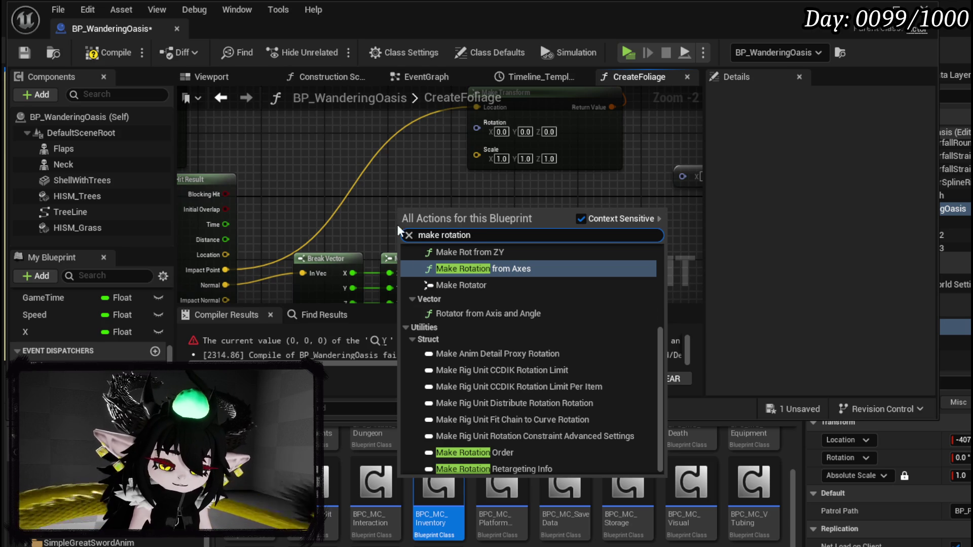
pyautogui.scroll(-1, 584, 367)
pyautogui.scroll(3, 586, 372)
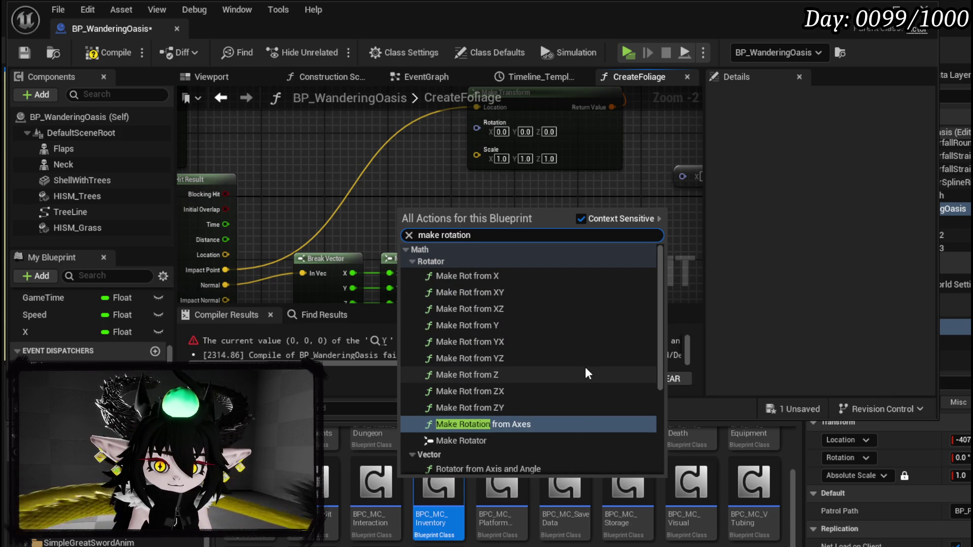
pyautogui.click(528, 424)
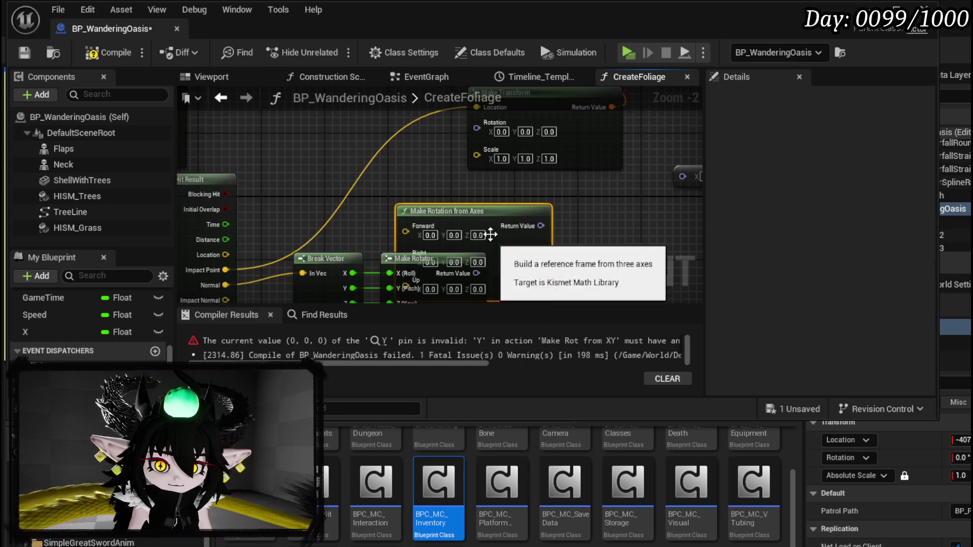
pyautogui.moveTo(492, 241); pyautogui.dragTo(388, 178)
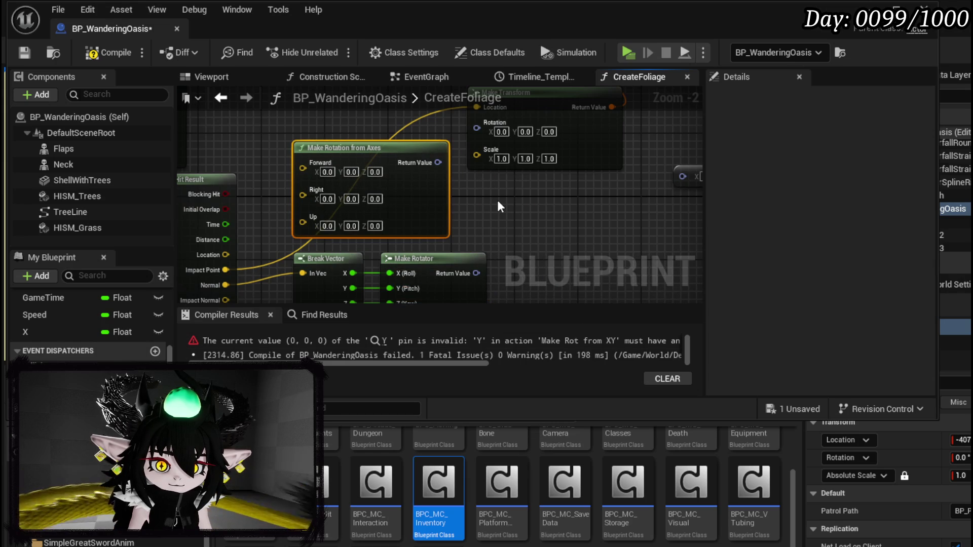
pyautogui.moveTo(499, 206); pyautogui.dragTo(558, 180)
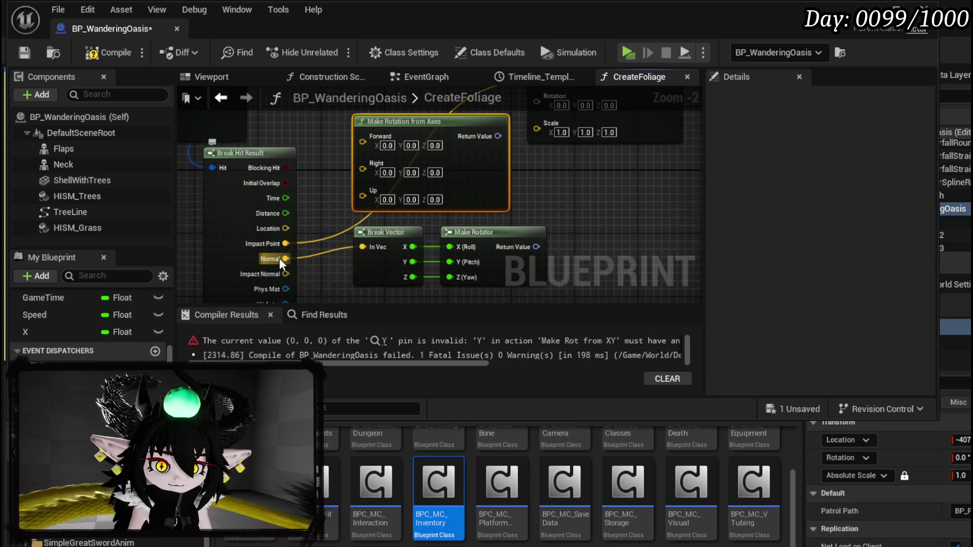
# - Try 'make rot' and 'forward' action searches from Impact Normal and Normal, cancelling each
pyautogui.moveTo(286, 273)
pyautogui.mouseDown()
pyautogui.moveTo(625, 178)
pyautogui.moveTo(582, 189)
pyautogui.mouseUp()
pyautogui.write('make rot')
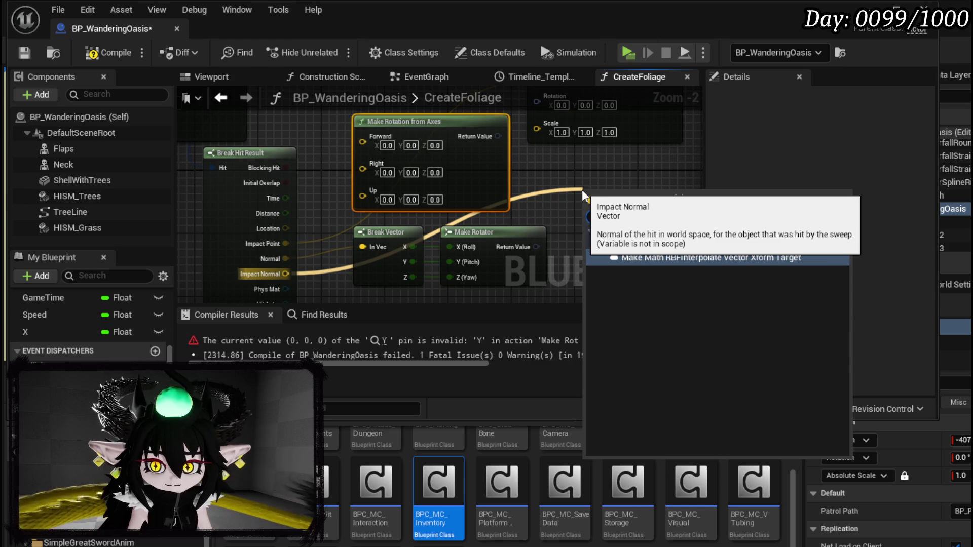
pyautogui.moveTo(284, 274); pyautogui.dragTo(551, 177)
pyautogui.write('for')
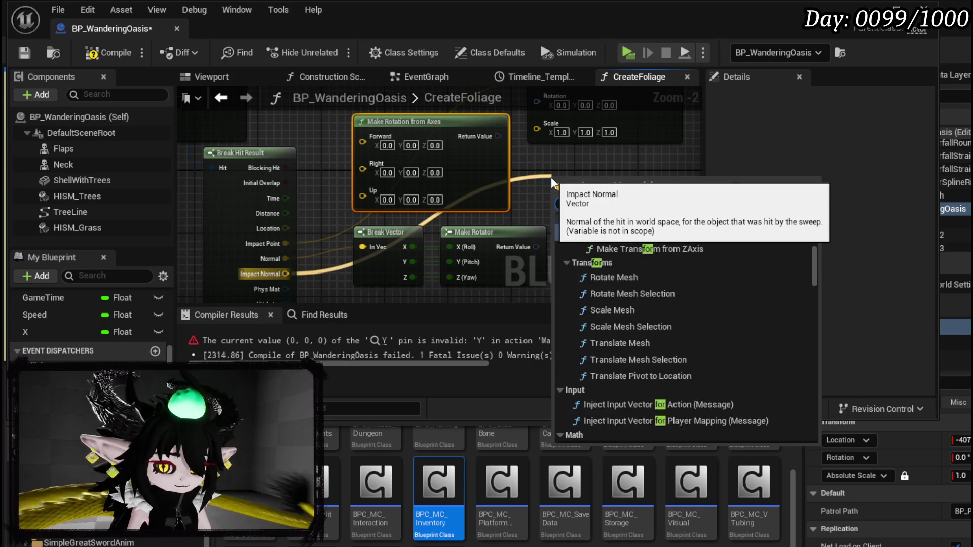
pyautogui.write('war')
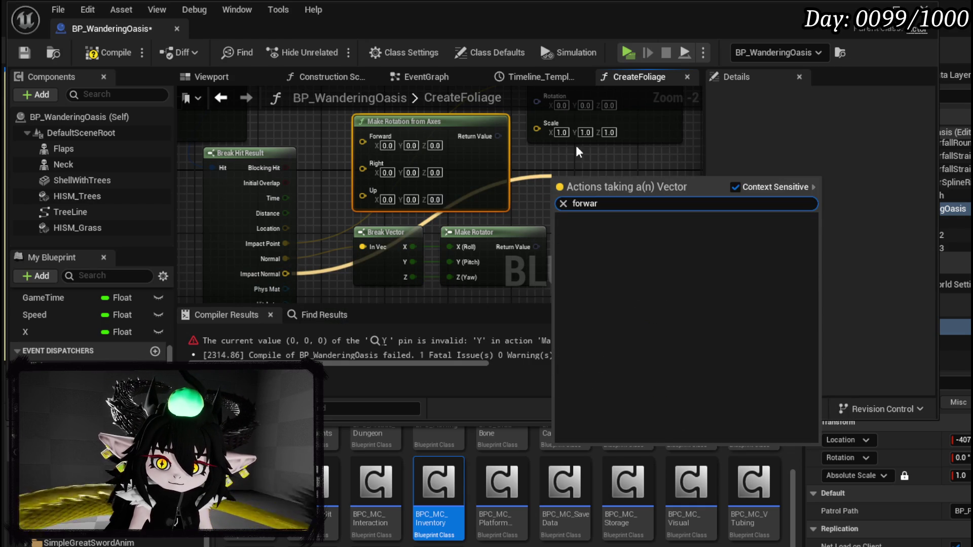
pyautogui.press('Escape')
pyautogui.moveTo(284, 238); pyautogui.dragTo(617, 159)
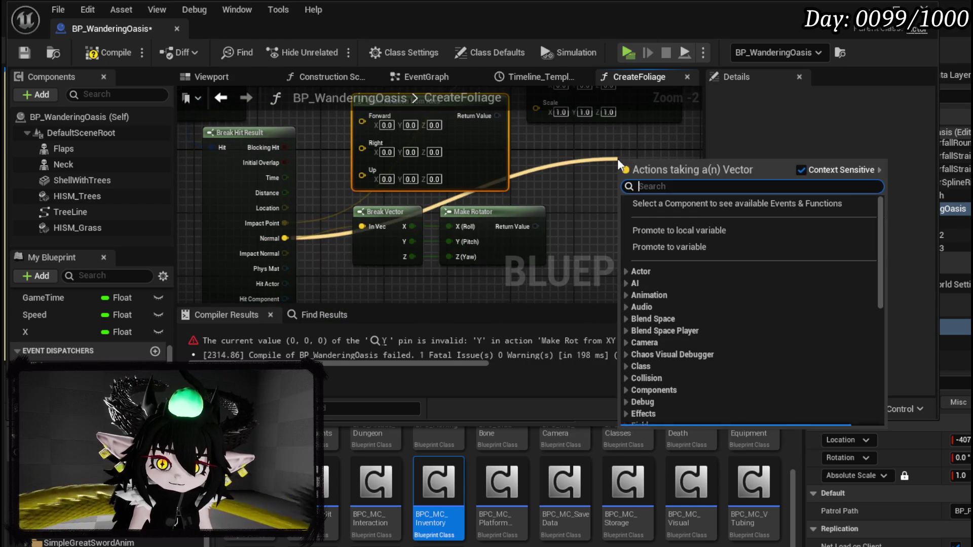
pyautogui.write('forwa')
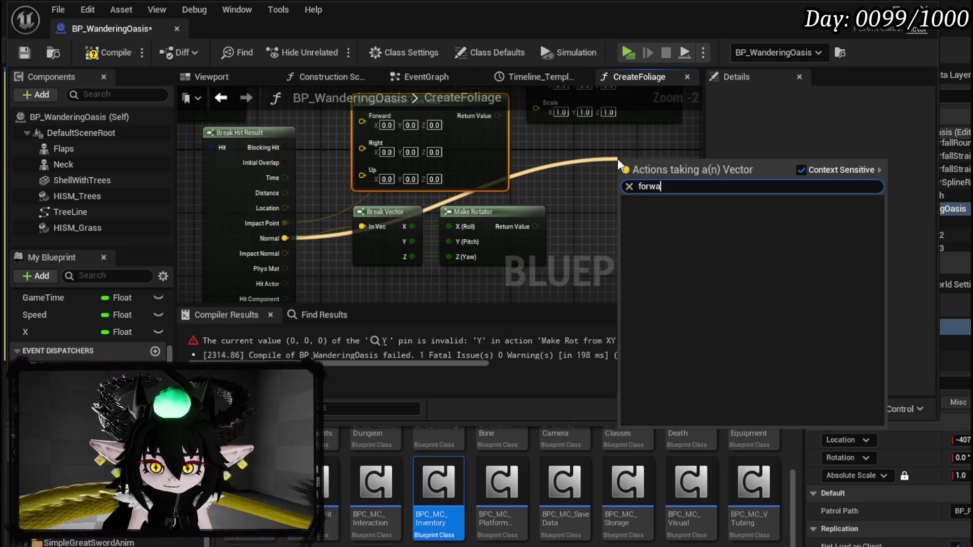
pyautogui.press('Escape')
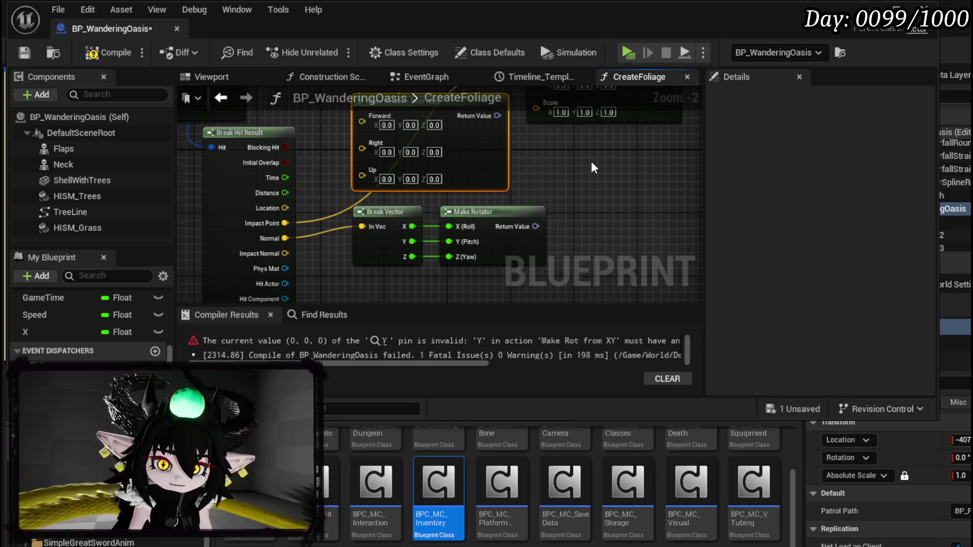
# - Delete Make Rotation from Axes and search the graph actions for 'rotation'
pyautogui.press('Delete')
pyautogui.rightClick(405, 187)
pyautogui.write('rotation')
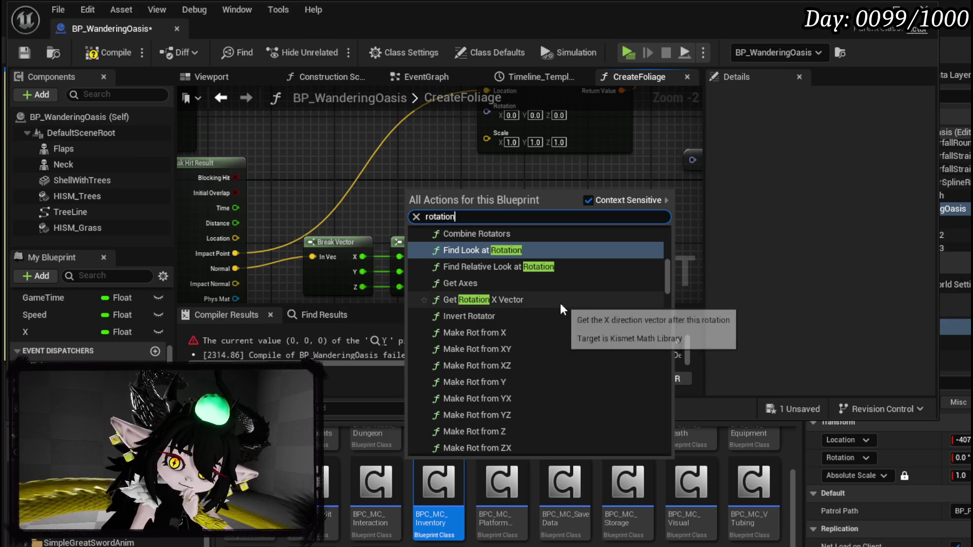
# - Add Make Rot from X, wiring Impact Normal to X and its result to Make Transform's Rotation
pyautogui.click(516, 333)
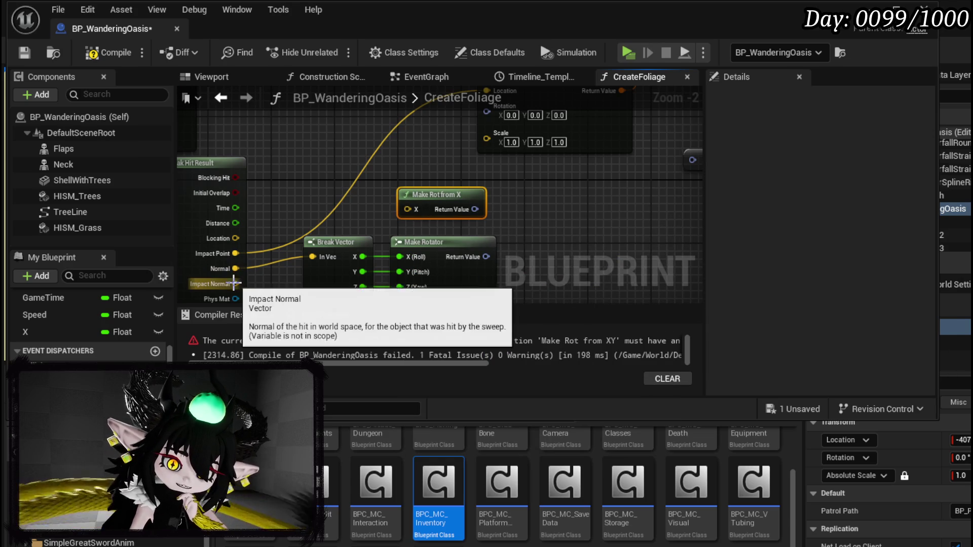
pyautogui.moveTo(235, 284)
pyautogui.mouseDown()
pyautogui.moveTo(366, 209)
pyautogui.moveTo(414, 208)
pyautogui.mouseUp()
pyautogui.moveTo(475, 209)
pyautogui.mouseDown()
pyautogui.moveTo(479, 111)
pyautogui.moveTo(492, 116)
pyautogui.mouseUp()
pyautogui.moveTo(433, 197)
pyautogui.mouseDown()
pyautogui.moveTo(377, 190)
pyautogui.moveTo(552, 191)
pyautogui.moveTo(640, 168)
pyautogui.moveTo(588, 175)
pyautogui.mouseUp()
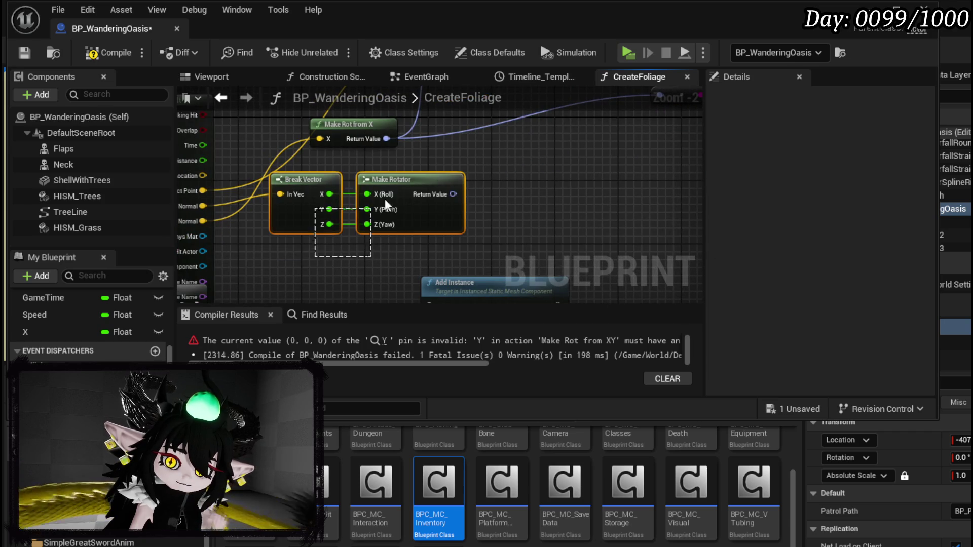
# - Delete Break Vector and Make Rotator, compile, and return to the level editor
pyautogui.moveTo(355, 224); pyautogui.dragTo(361, 220)
pyautogui.press('Delete')
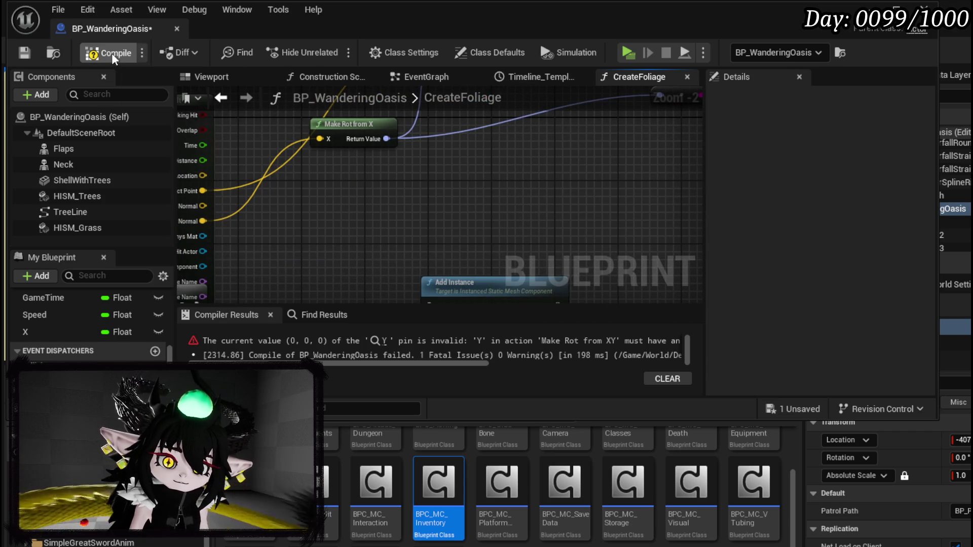
pyautogui.click(112, 53)
pyautogui.hotkey('alt', 'Tab')
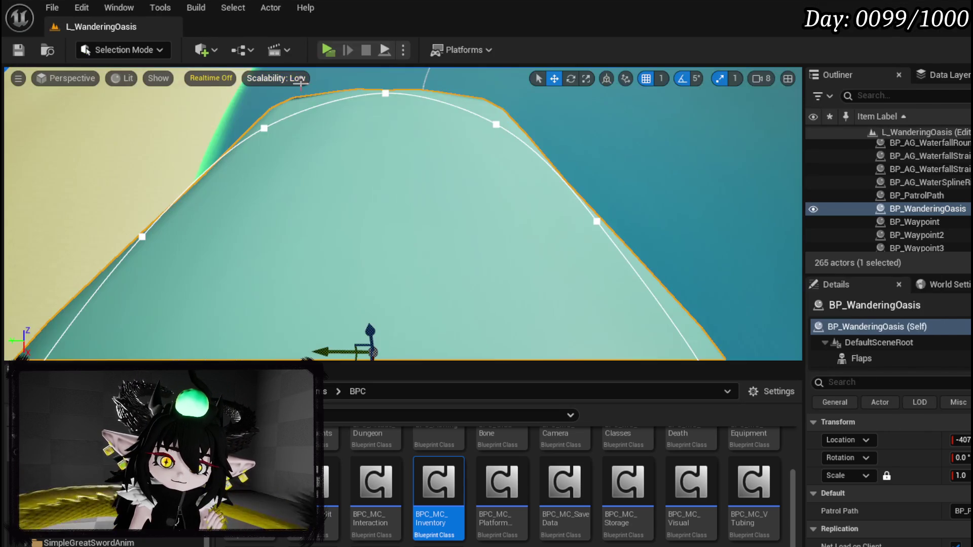
# - Play-test with Alt+P, then close the Crash Reporter after the editor crashes
pyautogui.hotkey('alt', 'p')
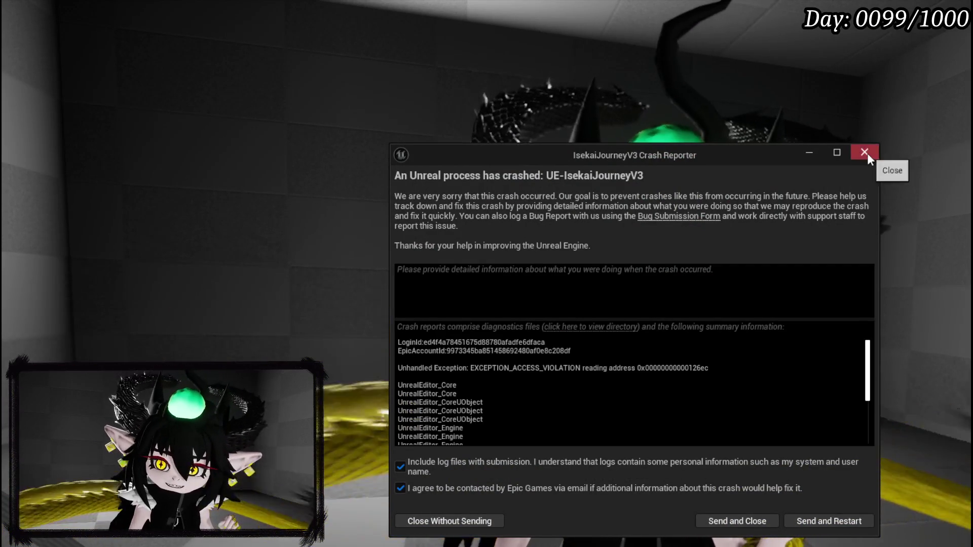
pyautogui.click(866, 152)
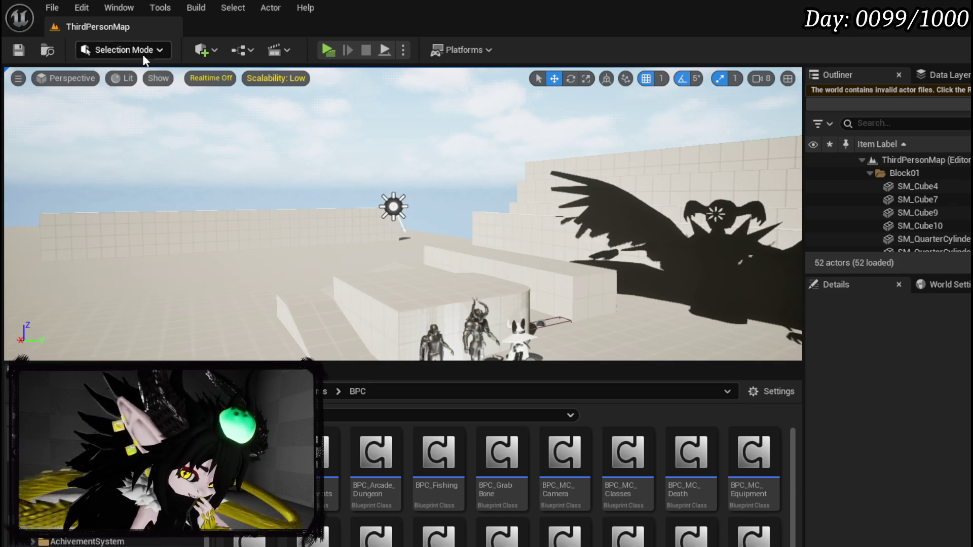
# - Reopen L_WanderingOasis from Recent Levels and fly the camera over the whale island and lagoon
pyautogui.click(53, 7)
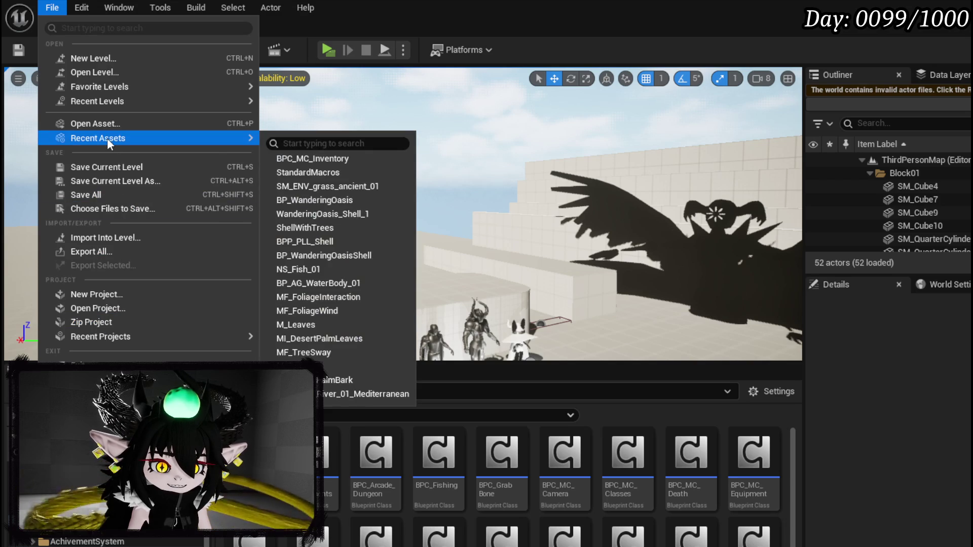
pyautogui.moveTo(110, 98)
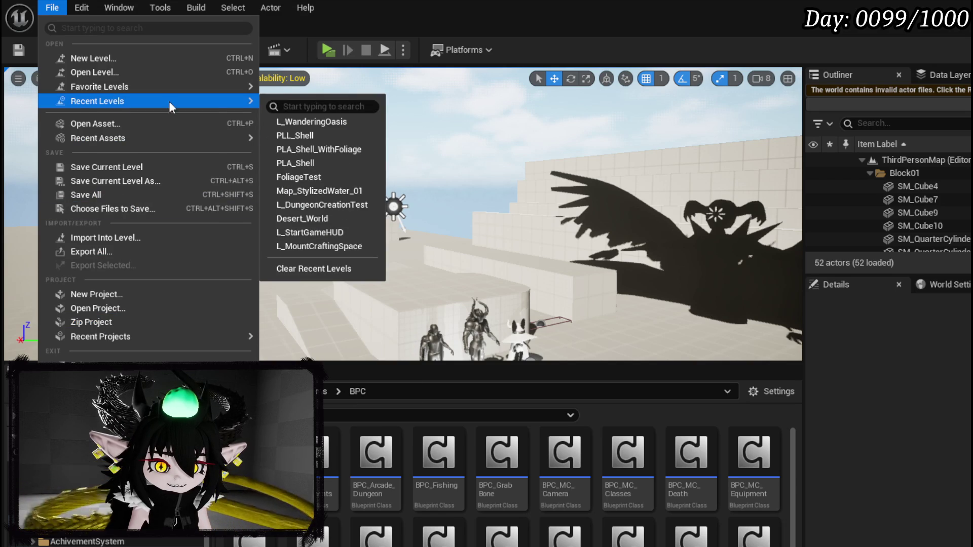
pyautogui.click(316, 122)
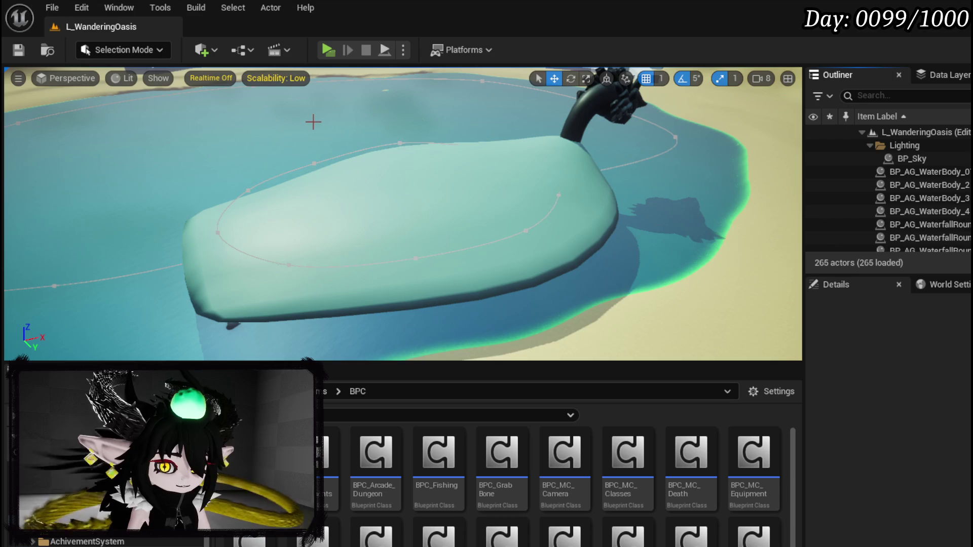
pyautogui.moveTo(315, 120); pyautogui.dragTo(315, 76)
pyautogui.moveTo(493, 193); pyautogui.dragTo(493, 193)
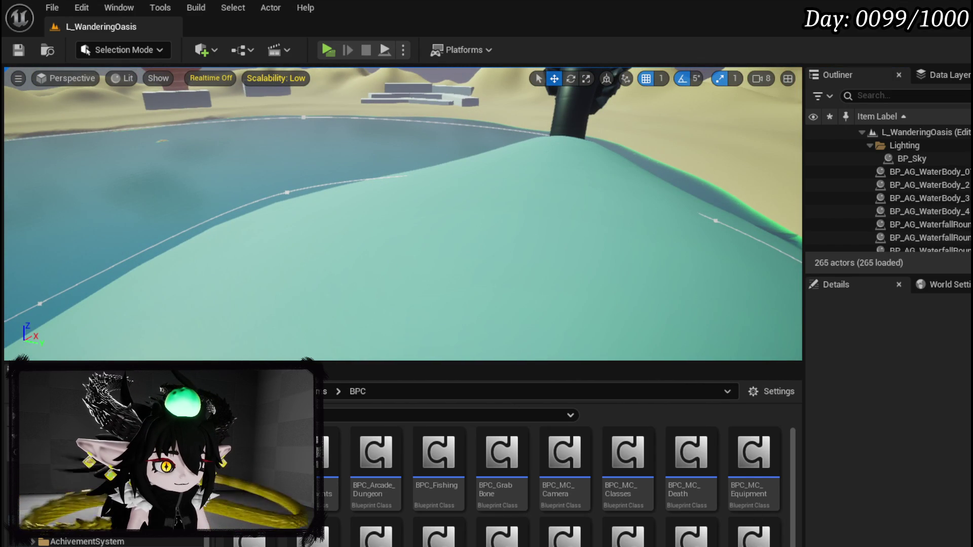
pyautogui.moveTo(538, 6); pyautogui.dragTo(533, 8)
# - Move the Make Rot from X node to a new spot in the CreateFoliage graph
pyautogui.scroll(3, 391, 172)
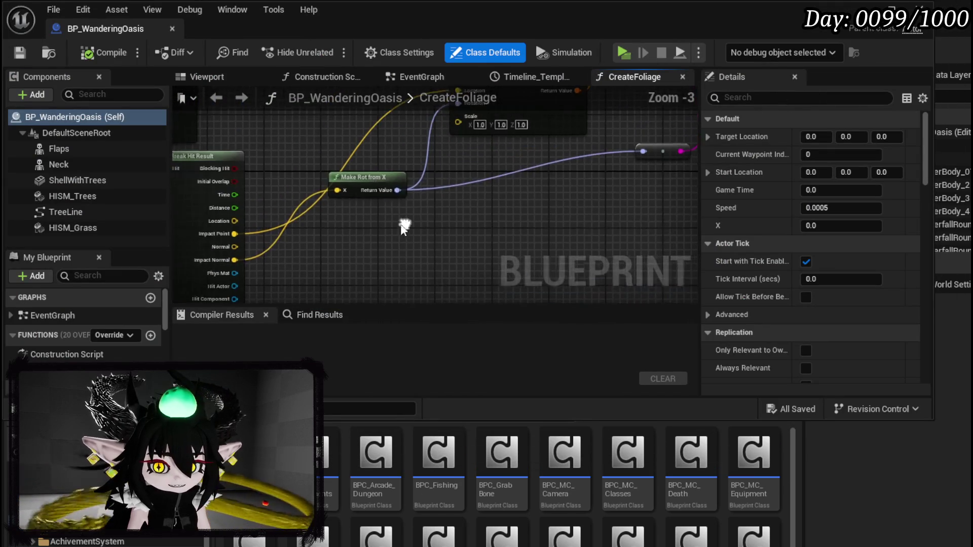
pyautogui.moveTo(365, 182)
pyautogui.mouseDown()
pyautogui.moveTo(414, 207)
pyautogui.moveTo(464, 167)
pyautogui.mouseUp()
pyautogui.moveTo(352, 212); pyautogui.dragTo(419, 117)
pyautogui.scroll(-2, 436, 177)
# - Move the Branch node left of Break Hit Result and save BP_WanderingOasis
pyautogui.moveTo(450, 166)
pyautogui.mouseDown()
pyautogui.moveTo(478, 185)
pyautogui.moveTo(398, 202)
pyautogui.mouseUp()
pyautogui.moveTo(491, 186)
pyautogui.mouseDown()
pyautogui.moveTo(413, 196)
pyautogui.moveTo(318, 188)
pyautogui.mouseUp()
pyautogui.click(304, 156)
pyautogui.moveTo(308, 141); pyautogui.dragTo(354, 192)
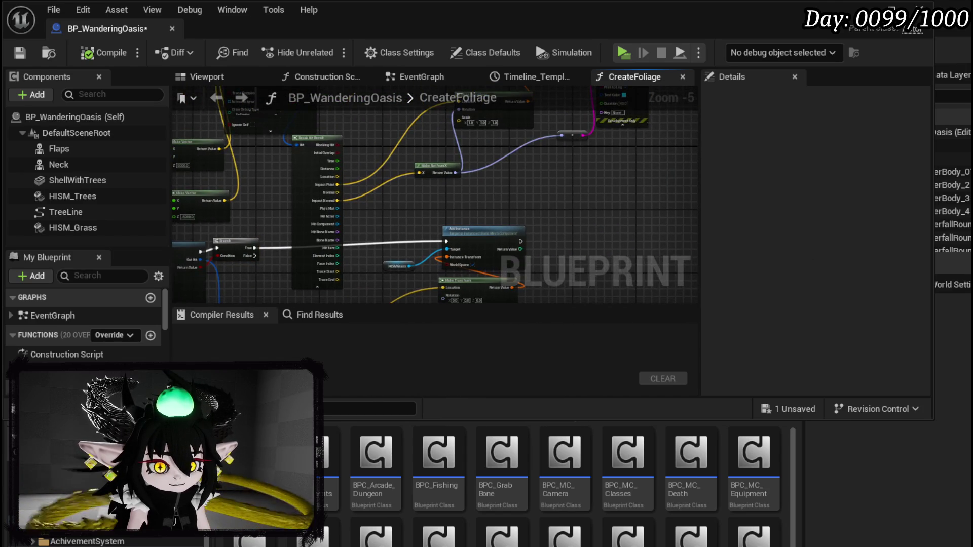
pyautogui.click(17, 55)
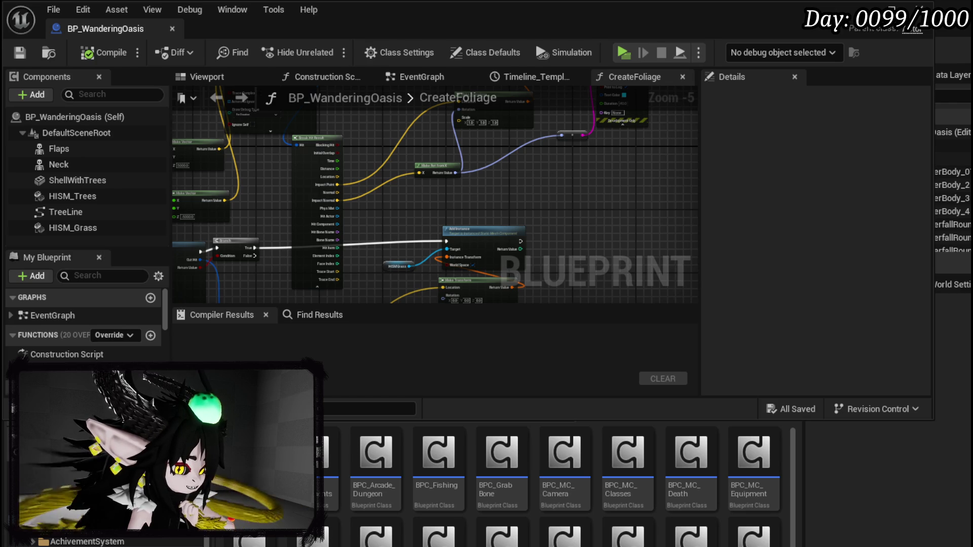
# - Add a Break Vector node fed by the trace's Impact Normal
pyautogui.moveTo(495, 195); pyautogui.dragTo(494, 153)
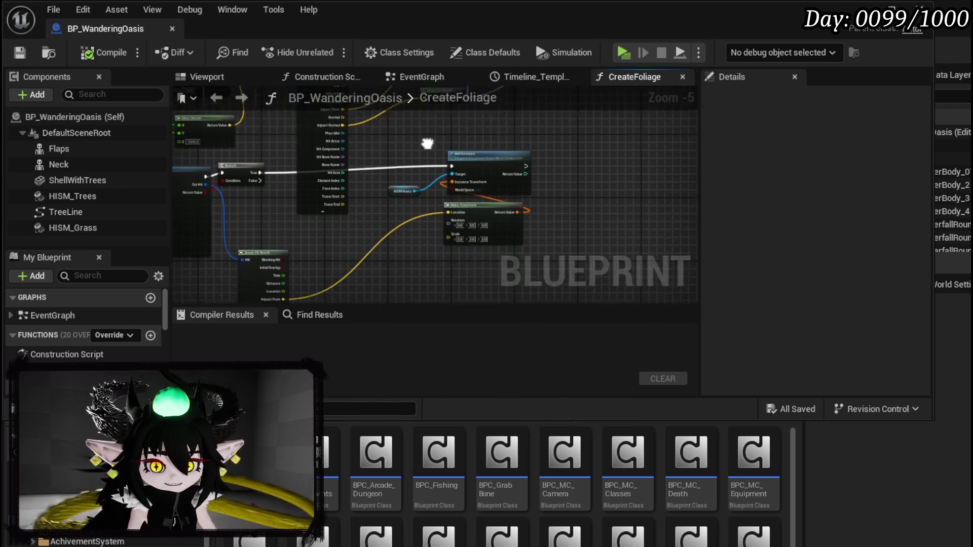
pyautogui.moveTo(433, 252)
pyautogui.mouseDown()
pyautogui.moveTo(516, 137)
pyautogui.moveTo(461, 212)
pyautogui.mouseUp()
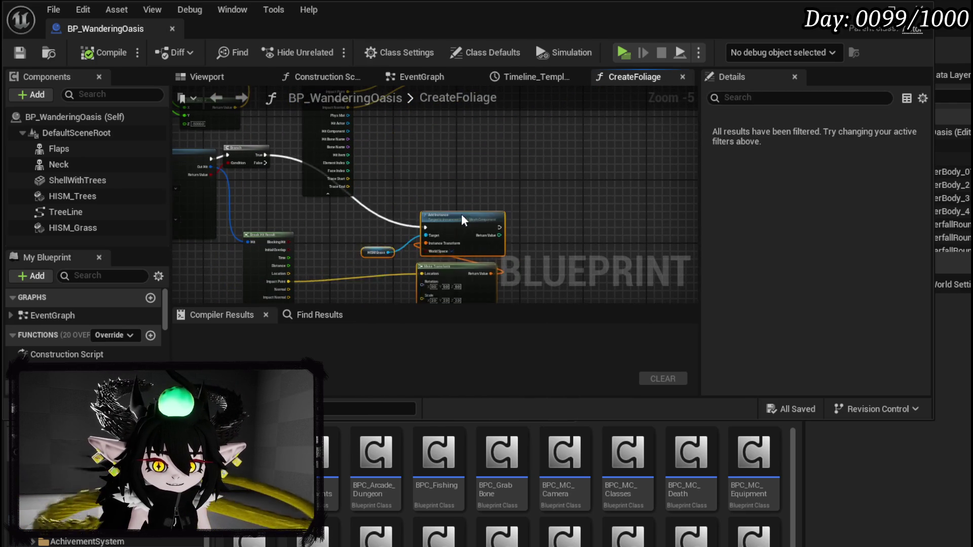
pyautogui.scroll(2, 357, 254)
pyautogui.scroll(-1, 357, 248)
pyautogui.scroll(1, 323, 236)
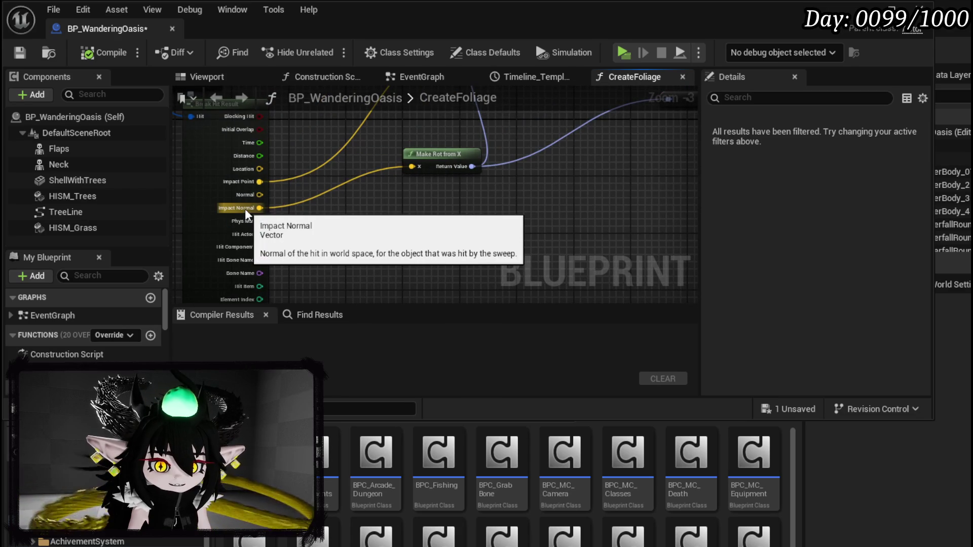
pyautogui.moveTo(244, 209)
pyautogui.mouseDown()
pyautogui.moveTo(360, 225)
pyautogui.moveTo(324, 215)
pyautogui.mouseUp()
pyautogui.write('break')
pyautogui.press('Return')
# - Add a Make Rotator node driven by Break Vector's Z output
pyautogui.moveTo(371, 257)
pyautogui.mouseDown()
pyautogui.moveTo(276, 229)
pyautogui.moveTo(321, 226)
pyautogui.mouseUp()
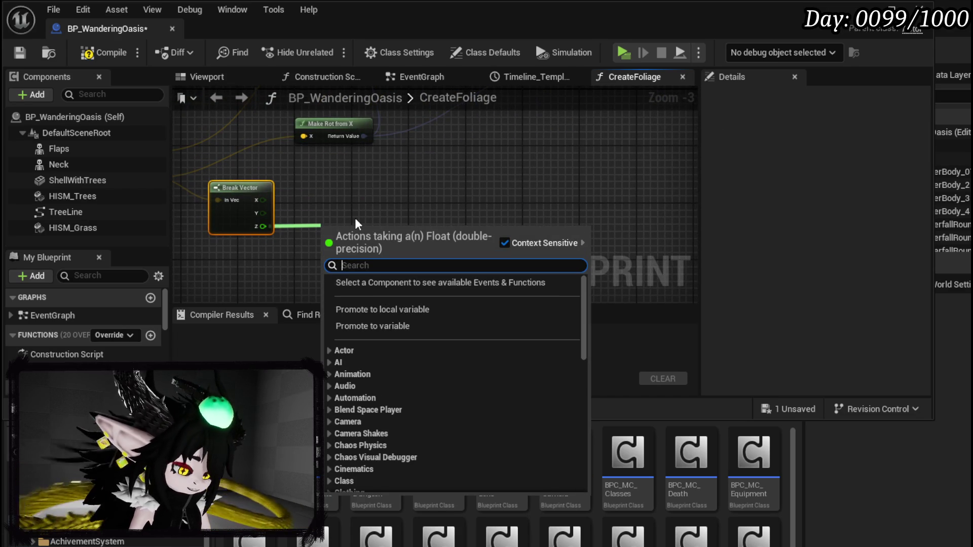
pyautogui.write('make ro')
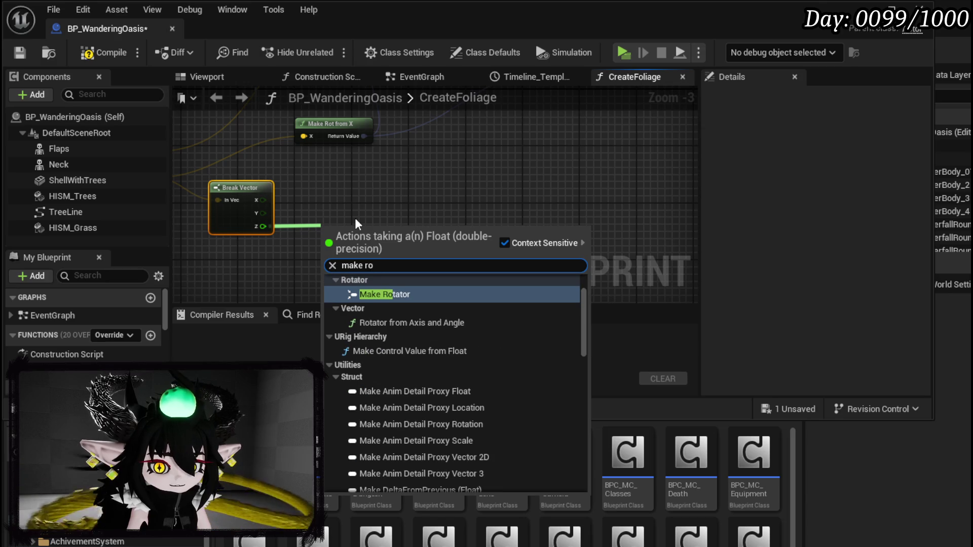
pyautogui.click(398, 293)
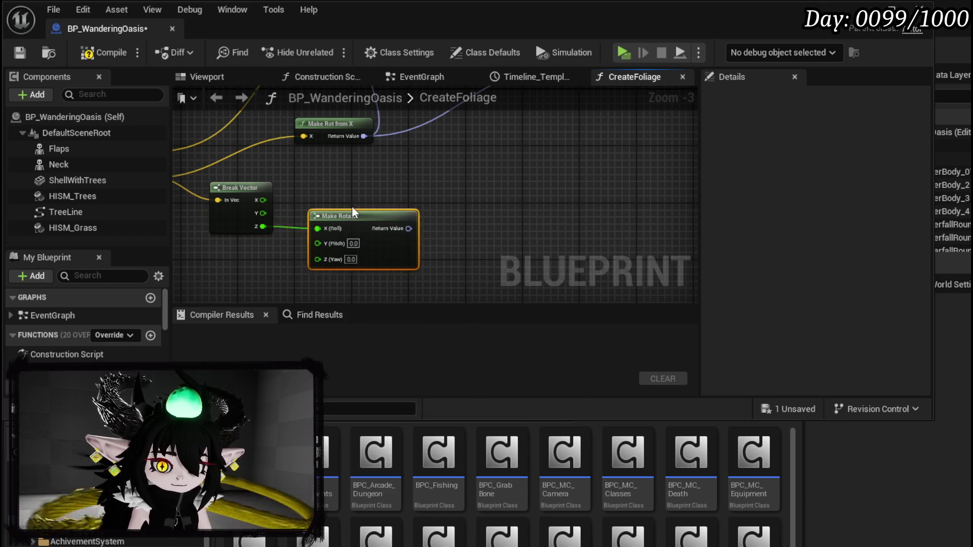
# - Wire Break Vector Z into Make Rotator's Yaw, then add a Get Forward Vector from it
pyautogui.moveTo(263, 226); pyautogui.dragTo(318, 248)
pyautogui.press('Escape')
pyautogui.moveTo(263, 226); pyautogui.dragTo(309, 243)
pyautogui.keyDown('alt'); pyautogui.click(310, 214); pyautogui.keyUp('alt')
pyautogui.moveTo(312, 205)
pyautogui.mouseDown()
pyautogui.moveTo(312, 185)
pyautogui.moveTo(352, 201)
pyautogui.mouseUp()
pyautogui.write('g')
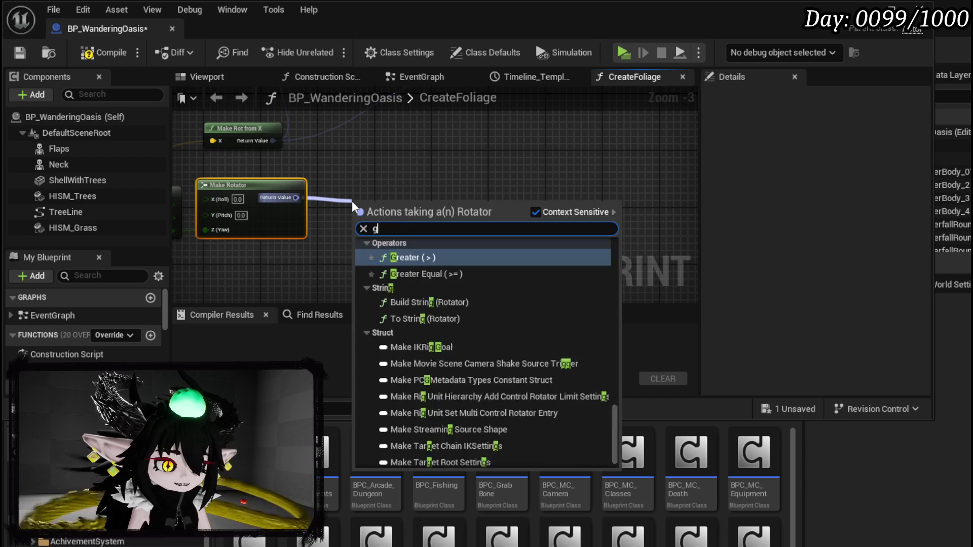
pyautogui.write('et forw')
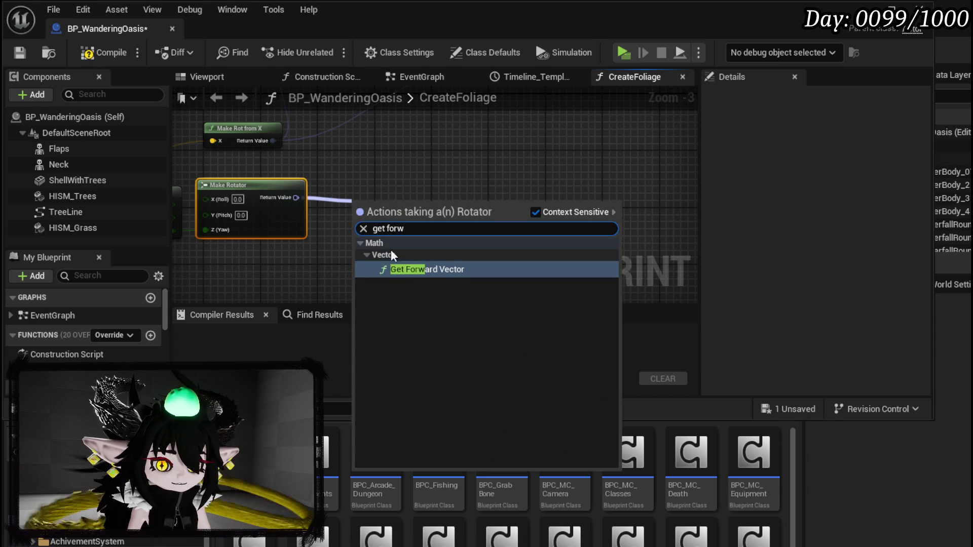
pyautogui.click(406, 269)
pyautogui.moveTo(363, 196); pyautogui.dragTo(343, 172)
# - Feed Get Forward Vector into a new Make Rotation from Axes node
pyautogui.moveTo(384, 213)
pyautogui.mouseDown()
pyautogui.moveTo(355, 192)
pyautogui.moveTo(462, 201)
pyautogui.mouseUp()
pyautogui.write('make ')
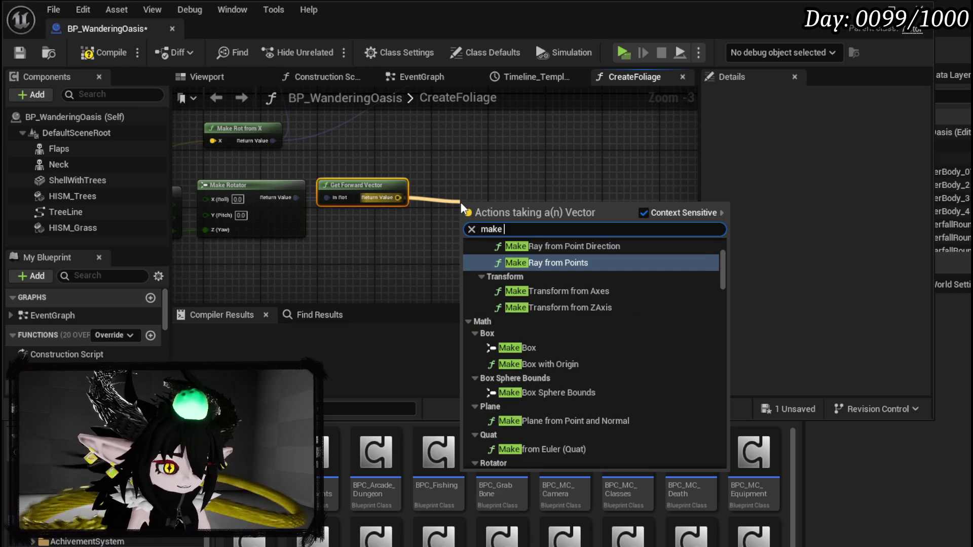
pyautogui.write('rotation f')
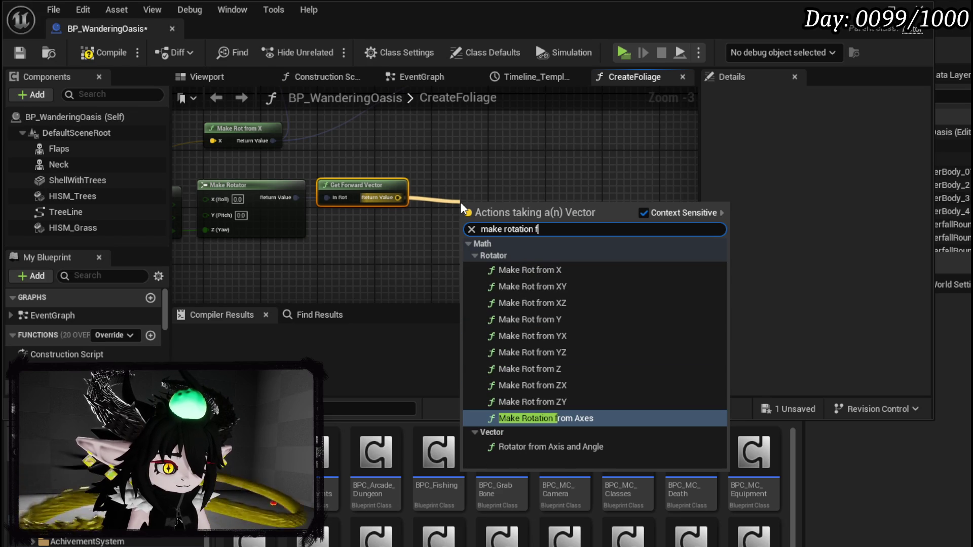
pyautogui.write('rom ax')
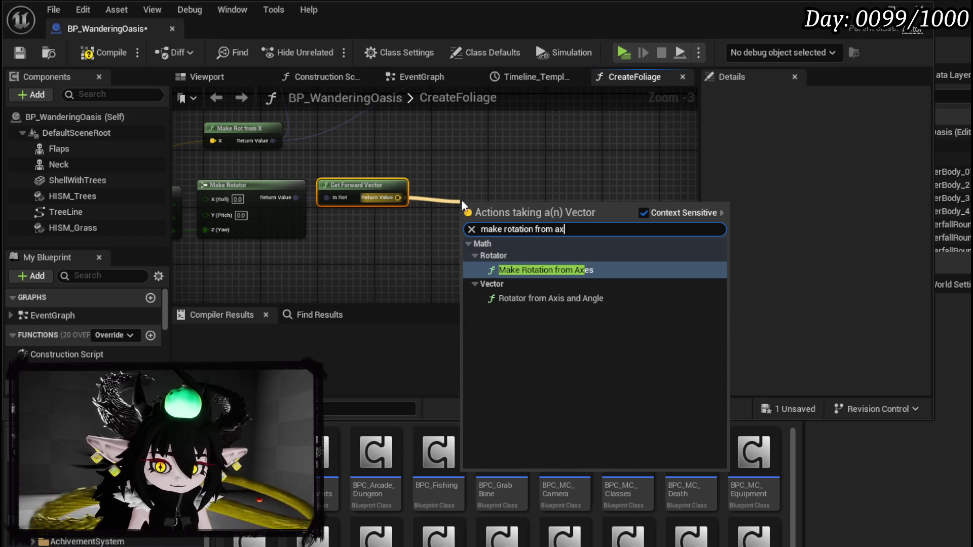
pyautogui.click(541, 297)
pyautogui.press('Delete')
pyautogui.moveTo(397, 198); pyautogui.dragTo(462, 196)
pyautogui.write('m')
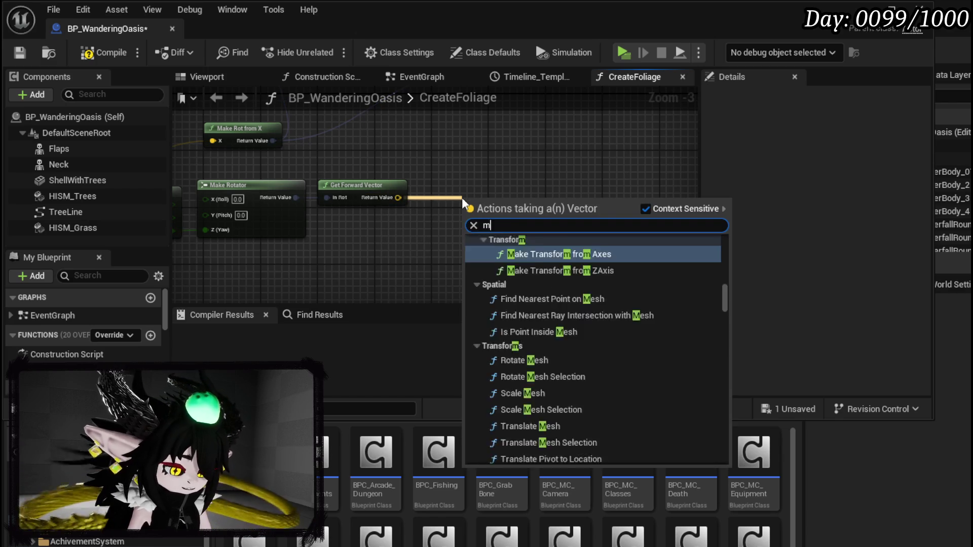
pyautogui.write('ake rotation')
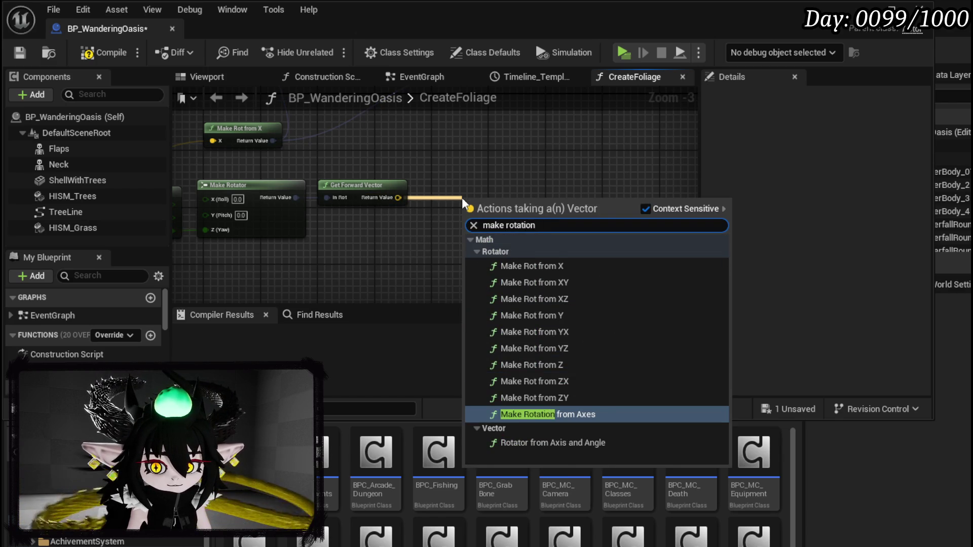
pyautogui.press('Return')
pyautogui.moveTo(501, 203)
pyautogui.mouseDown()
pyautogui.moveTo(488, 206)
pyautogui.moveTo(465, 190)
pyautogui.mouseUp()
# - Connect Make Rotation from Axes to Make Transform's Rotation and delete the old Make Rot from X
pyautogui.moveTo(470, 151)
pyautogui.mouseDown()
pyautogui.moveTo(466, 224)
pyautogui.moveTo(431, 210)
pyautogui.moveTo(361, 209)
pyautogui.mouseUp()
pyautogui.scroll(-1, 361, 209)
pyautogui.moveTo(394, 257)
pyautogui.mouseDown()
pyautogui.moveTo(356, 175)
pyautogui.moveTo(339, 167)
pyautogui.mouseUp()
pyautogui.moveTo(212, 137); pyautogui.dragTo(212, 132)
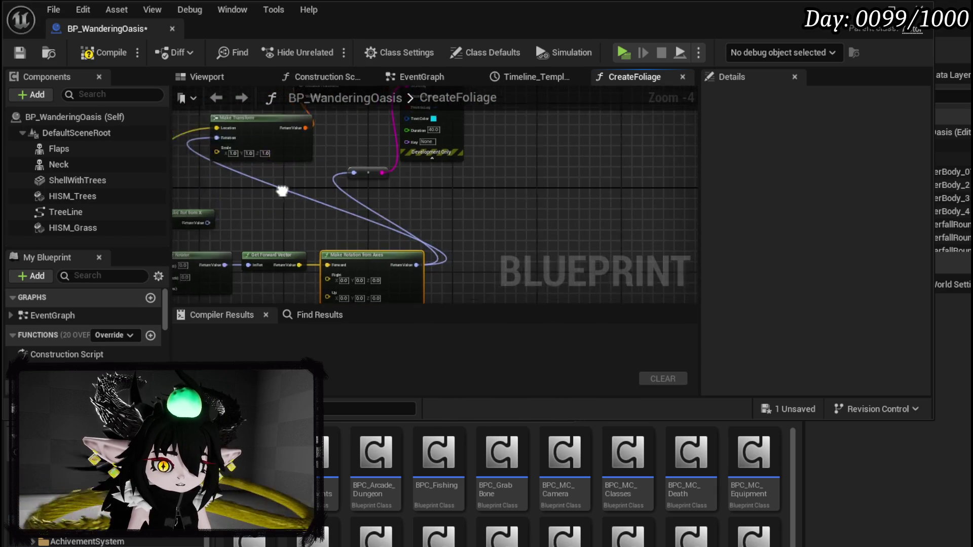
pyautogui.click(335, 234)
pyautogui.press('Delete')
# - Compile BP_WanderingOasis and start a play-test of the level
pyautogui.click(96, 52)
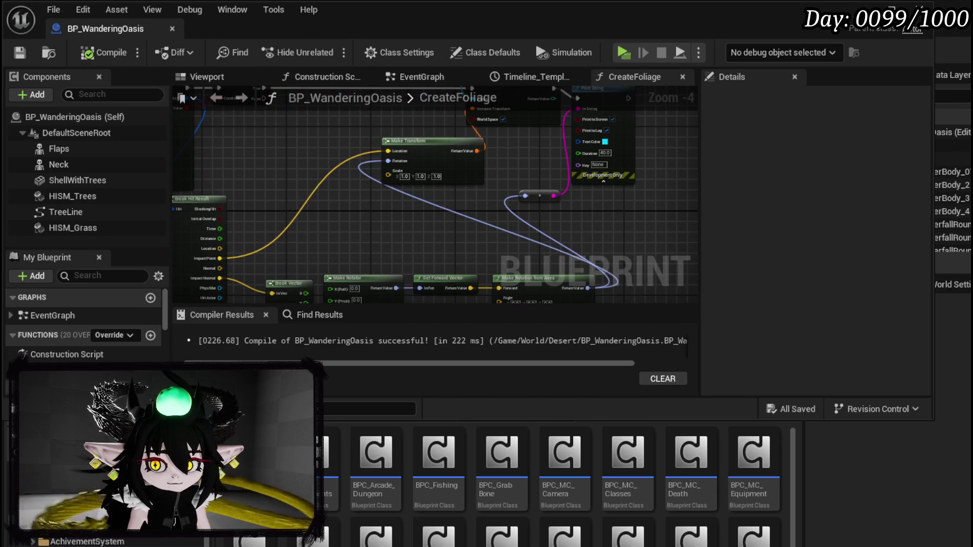
pyautogui.click(1, 56)
pyautogui.click(327, 49)
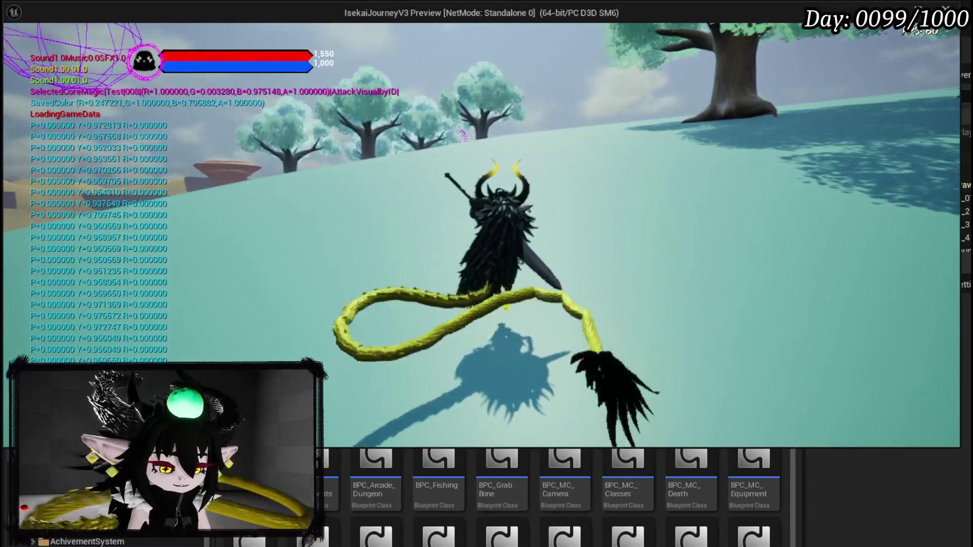
# - Stop the play-test and return to BP_WanderingOasis's CreateFoliage graph
pyautogui.press('Escape')
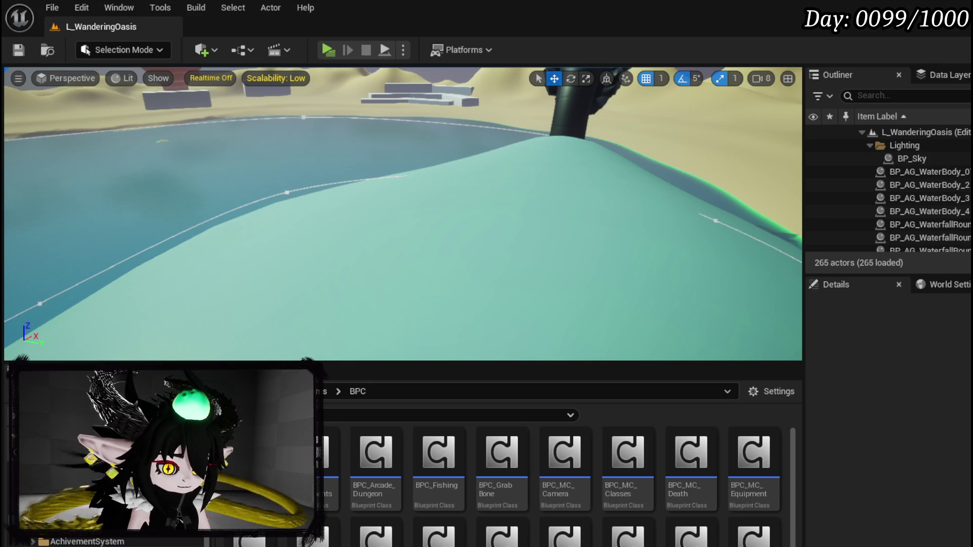
pyautogui.hotkey('alt', 'Tab')
pyautogui.scroll(2, 408, 240)
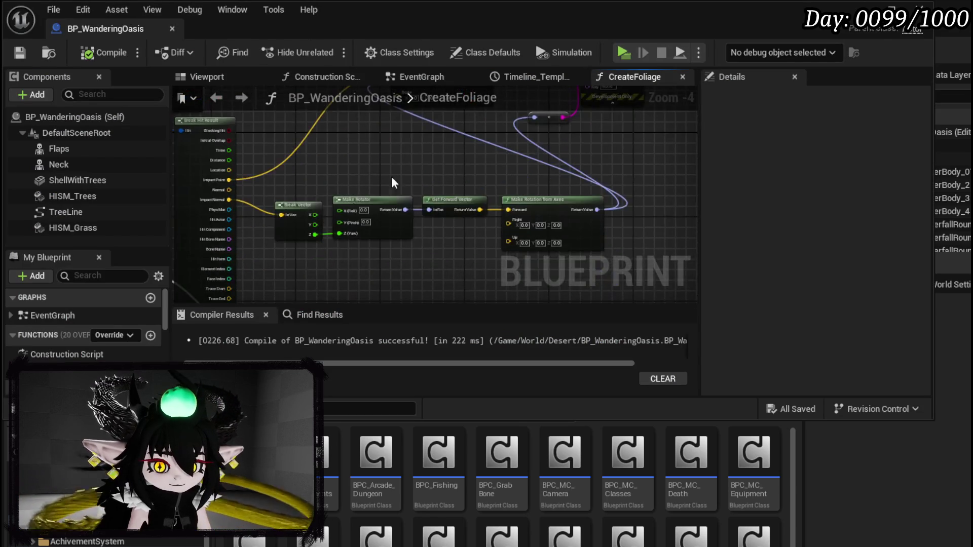
# - Connect Break Vector's Y to Make Rotator's Pitch and compile
pyautogui.moveTo(303, 162); pyautogui.dragTo(377, 159)
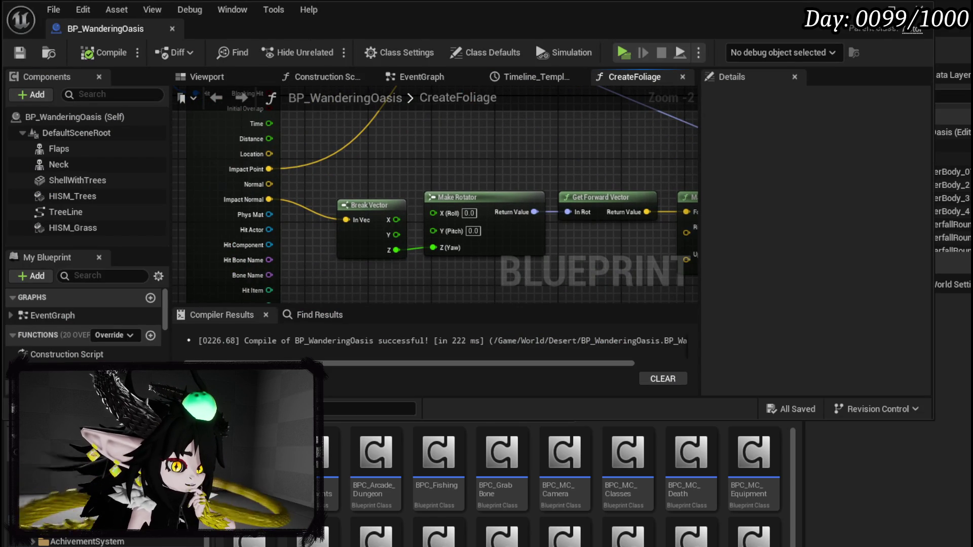
pyautogui.moveTo(452, 175)
pyautogui.mouseDown()
pyautogui.moveTo(252, 149)
pyautogui.moveTo(428, 160)
pyautogui.mouseUp()
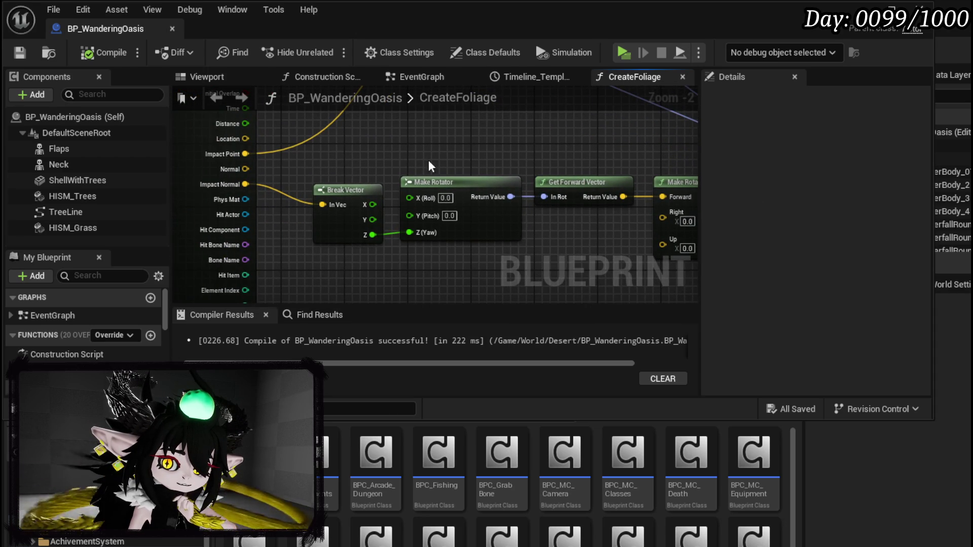
pyautogui.moveTo(364, 207); pyautogui.dragTo(334, 196)
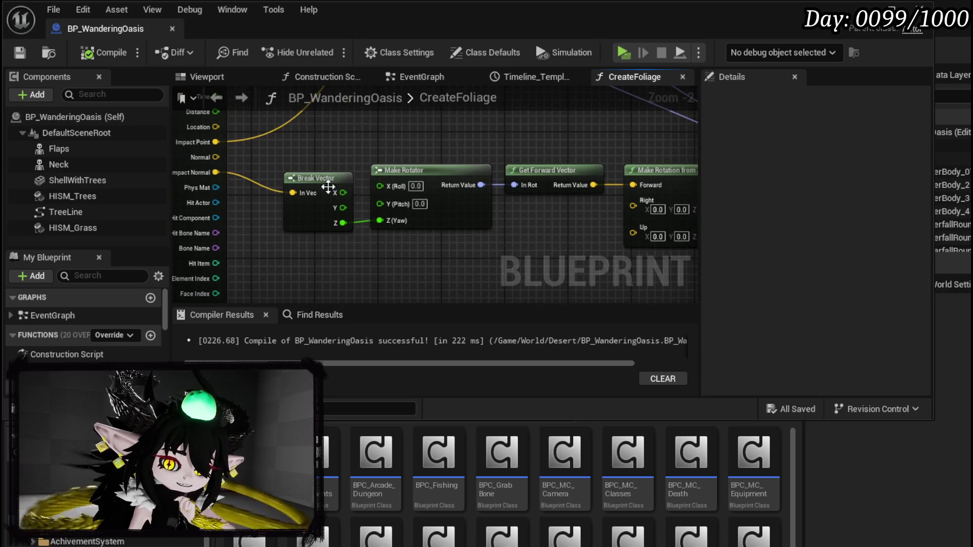
pyautogui.click(322, 175)
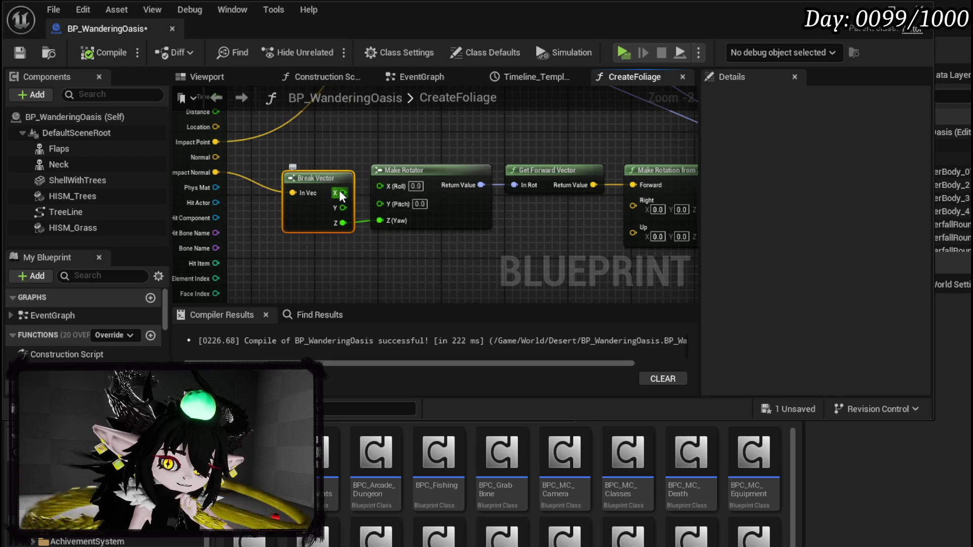
pyautogui.moveTo(343, 208); pyautogui.dragTo(379, 203)
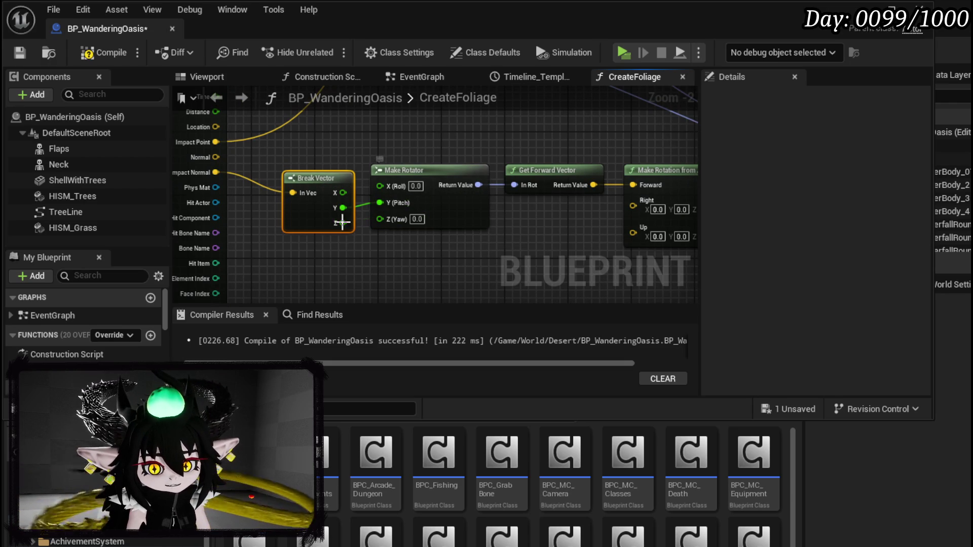
pyautogui.moveTo(498, 241); pyautogui.dragTo(335, 234)
pyautogui.click(123, 56)
pyautogui.click(375, 169)
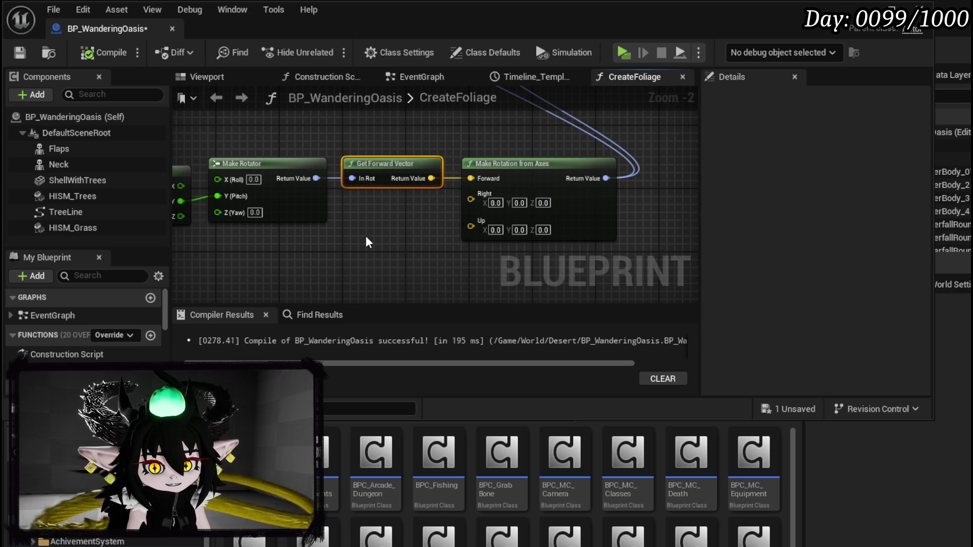
# - Add a Get Up Vector node from Make Rotator and wire Break Vector Z to yaw
pyautogui.moveTo(316, 178); pyautogui.dragTo(363, 224)
pyautogui.write('get u')
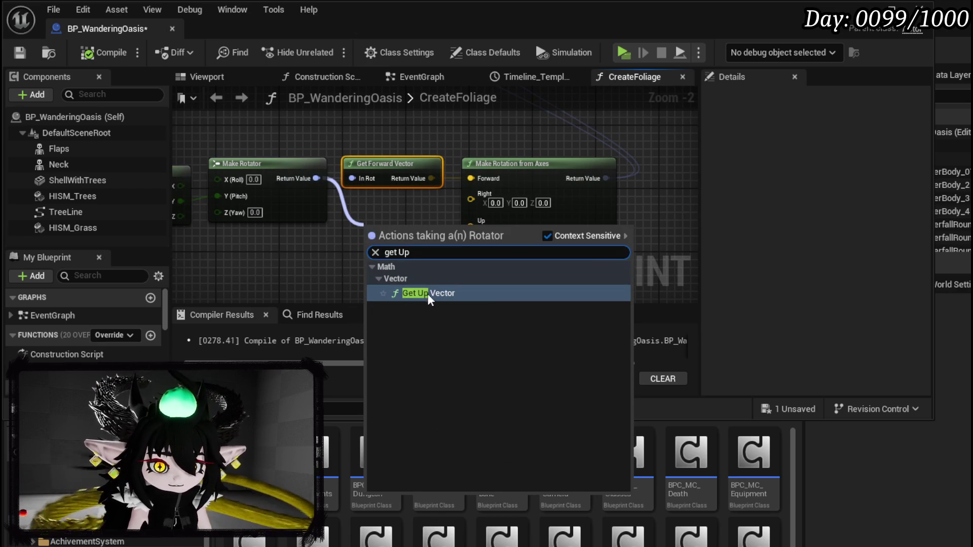
pyautogui.click(429, 294)
pyautogui.moveTo(425, 228)
pyautogui.mouseDown()
pyautogui.moveTo(410, 197)
pyautogui.moveTo(476, 238)
pyautogui.moveTo(471, 226)
pyautogui.mouseUp()
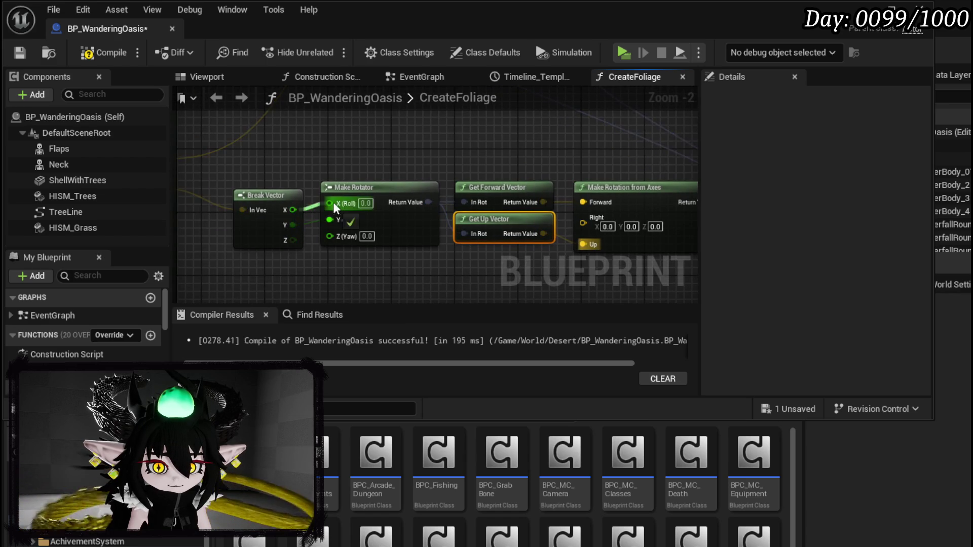
pyautogui.moveTo(276, 243)
pyautogui.mouseDown()
pyautogui.moveTo(267, 234)
pyautogui.moveTo(357, 232)
pyautogui.mouseUp()
# - Add Get Right Vector from Make Rotator and wire it into Make Rotation from Axes' Right input
pyautogui.moveTo(293, 206); pyautogui.dragTo(312, 192)
pyautogui.moveTo(407, 234); pyautogui.dragTo(481, 215)
pyautogui.moveTo(391, 183)
pyautogui.mouseDown()
pyautogui.moveTo(415, 182)
pyautogui.moveTo(423, 221)
pyautogui.moveTo(356, 215)
pyautogui.mouseUp()
pyautogui.moveTo(349, 173); pyautogui.dragTo(404, 235)
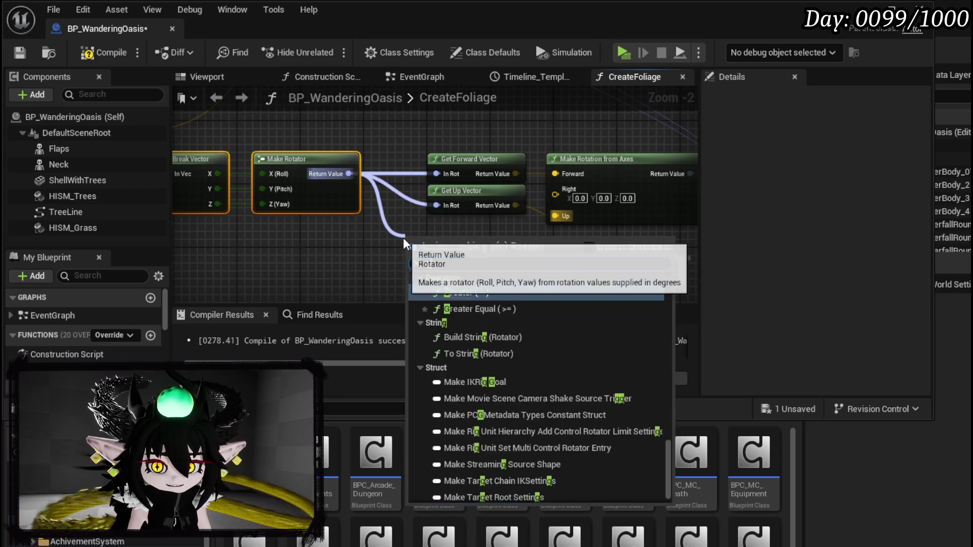
pyautogui.write('getright')
pyautogui.press('Return')
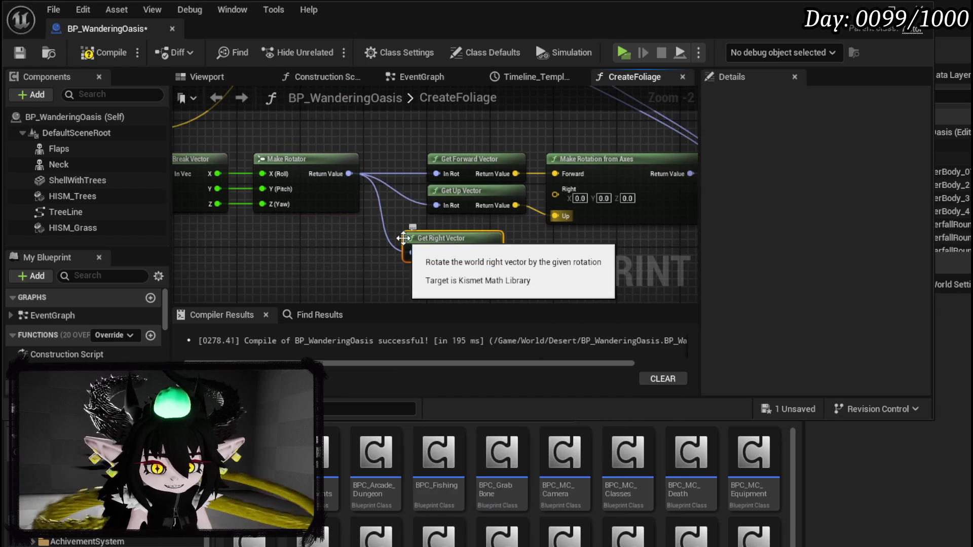
pyautogui.moveTo(492, 252)
pyautogui.mouseDown()
pyautogui.moveTo(560, 196)
pyautogui.moveTo(483, 267)
pyautogui.moveTo(483, 201)
pyautogui.mouseUp()
# - Align the getter nodes, compile and save, then return to L_WanderingOasis
pyautogui.moveTo(461, 260); pyautogui.dragTo(485, 220)
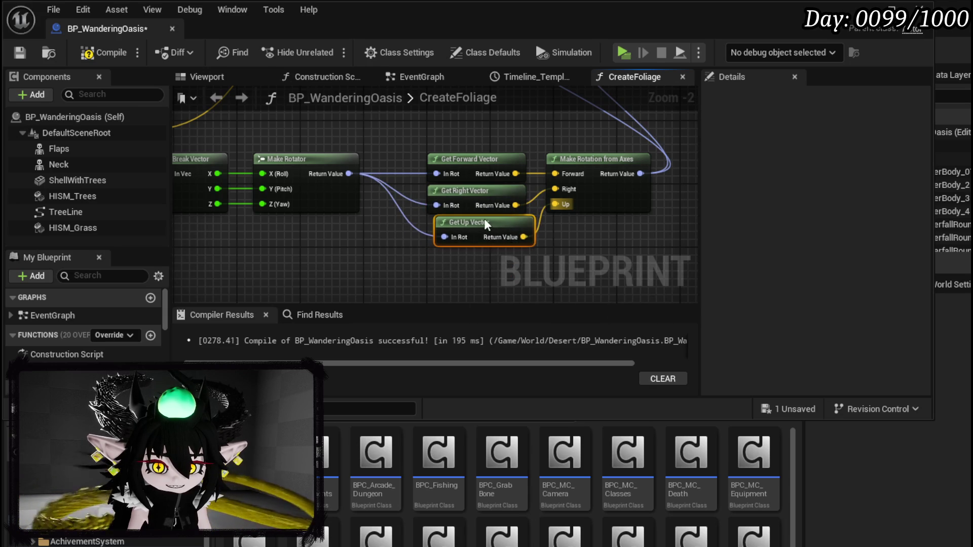
pyautogui.click(108, 53)
pyautogui.click(19, 52)
pyautogui.click(863, 9)
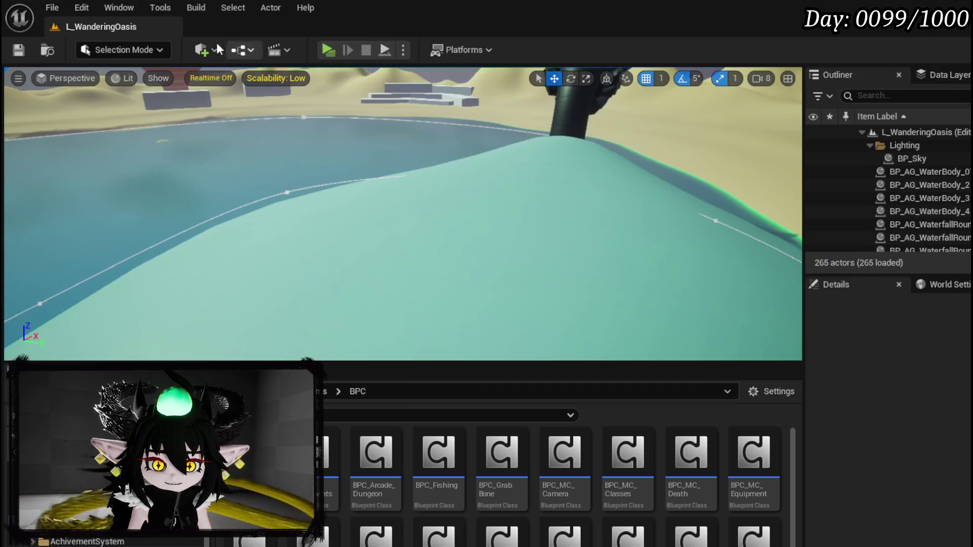
# - Play-test the level among the oasis trees, then stop the session
pyautogui.hotkey('alt', 'p')
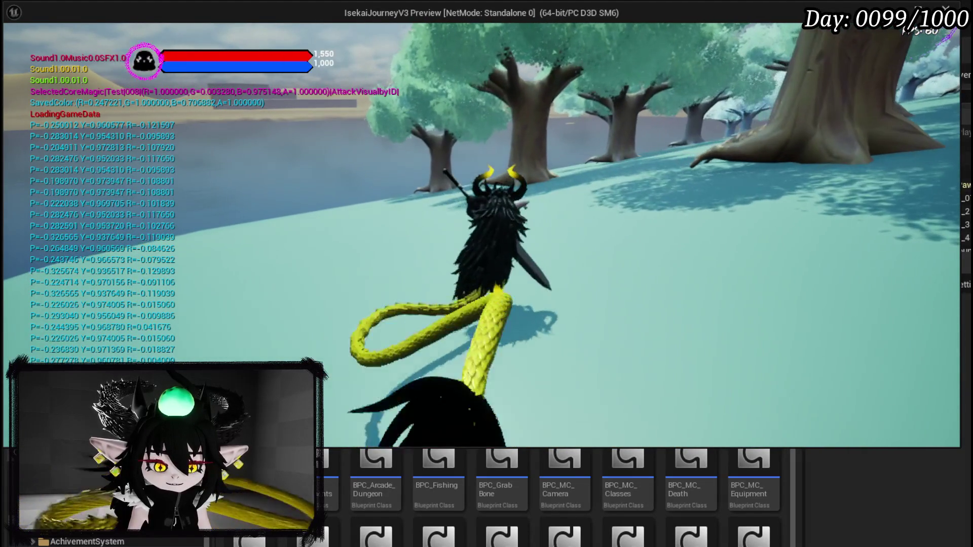
pyautogui.press('Escape')
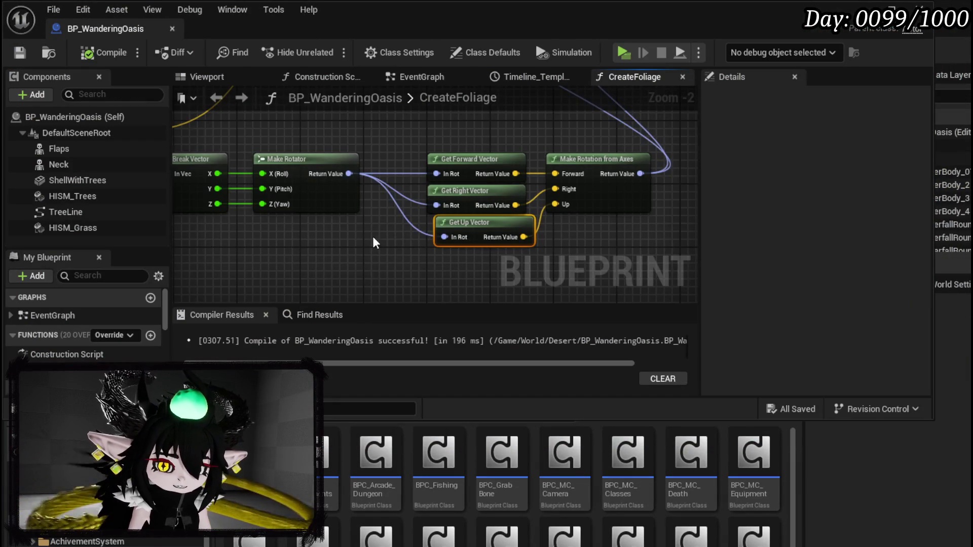
# - Reposition Get Up Vector, Break Vector and Make Rotator into a neater layout
pyautogui.moveTo(375, 242); pyautogui.dragTo(292, 255)
pyautogui.moveTo(412, 238)
pyautogui.mouseDown()
pyautogui.moveTo(406, 246)
pyautogui.moveTo(610, 257)
pyautogui.moveTo(261, 236)
pyautogui.moveTo(481, 248)
pyautogui.mouseUp()
pyautogui.click(230, 227)
pyautogui.moveTo(384, 184); pyautogui.dragTo(269, 194)
pyautogui.click(296, 195)
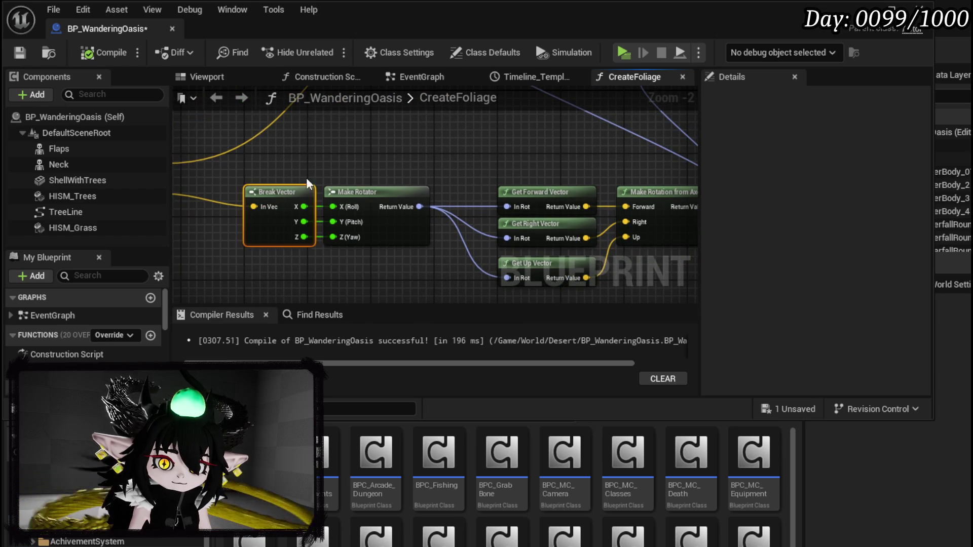
pyautogui.moveTo(363, 193); pyautogui.dragTo(388, 199)
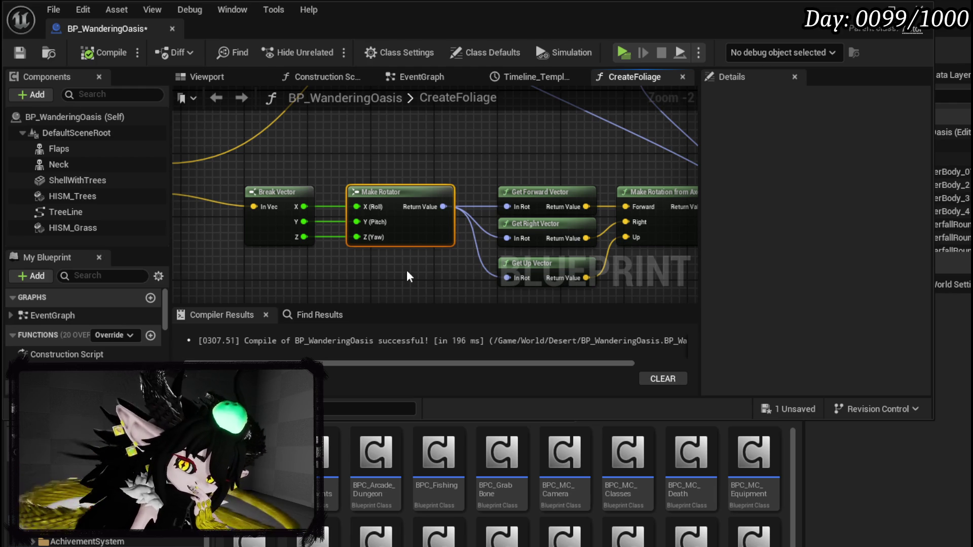
pyautogui.moveTo(460, 152)
pyautogui.mouseDown()
pyautogui.moveTo(504, 213)
pyautogui.moveTo(501, 150)
pyautogui.mouseUp()
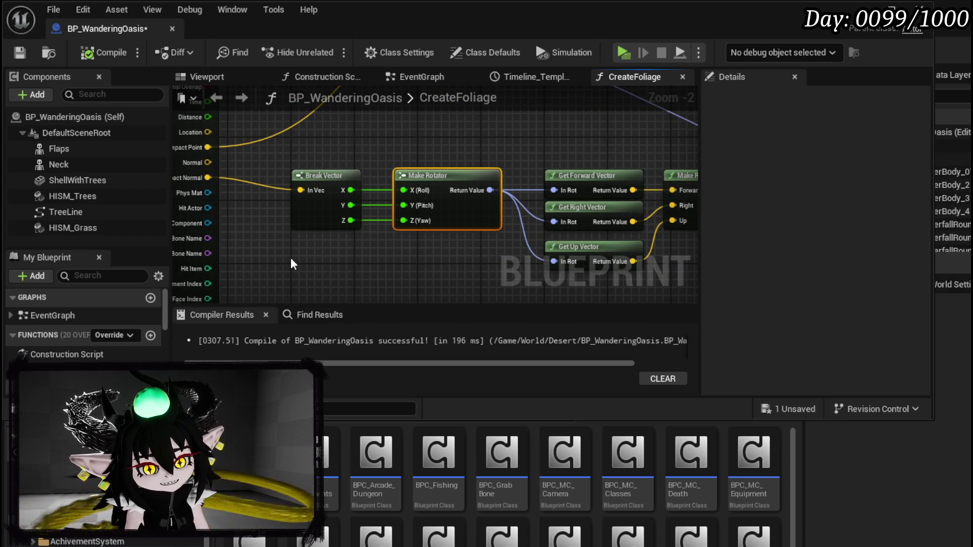
# - Shift the six vector and rotator nodes to make room near Make Transform
pyautogui.moveTo(289, 256); pyautogui.dragTo(690, 145)
pyautogui.moveTo(589, 154)
pyautogui.mouseDown()
pyautogui.moveTo(496, 174)
pyautogui.moveTo(416, 213)
pyautogui.moveTo(452, 144)
pyautogui.mouseUp()
pyautogui.scroll(-1, 452, 144)
pyautogui.moveTo(329, 314); pyautogui.dragTo(417, 260)
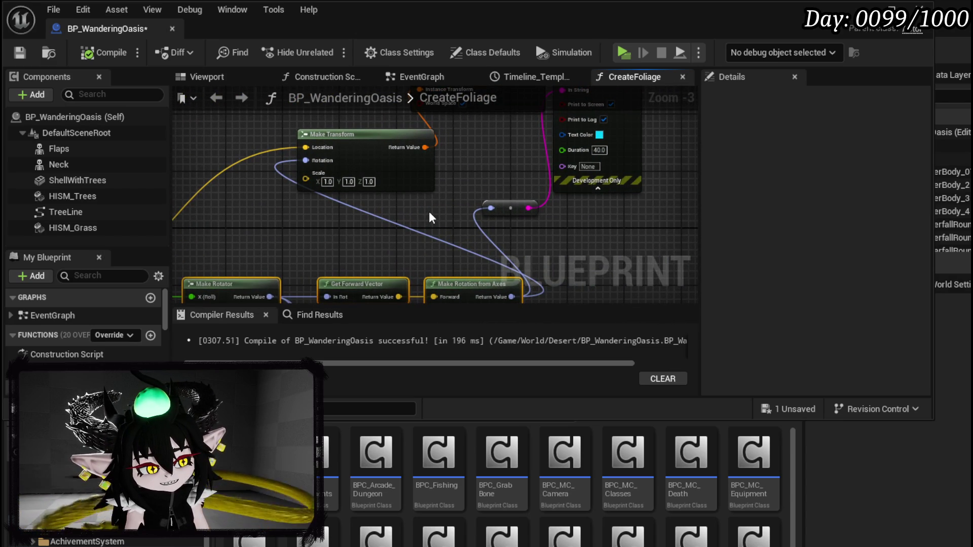
pyautogui.moveTo(429, 213)
pyautogui.mouseDown()
pyautogui.moveTo(417, 229)
pyautogui.moveTo(444, 197)
pyautogui.moveTo(540, 148)
pyautogui.moveTo(530, 105)
pyautogui.moveTo(444, 164)
pyautogui.moveTo(473, 206)
pyautogui.moveTo(492, 284)
pyautogui.mouseUp()
pyautogui.moveTo(460, 170)
pyautogui.mouseDown()
pyautogui.moveTo(448, 171)
pyautogui.moveTo(565, 181)
pyautogui.mouseUp()
pyautogui.click(455, 152)
pyautogui.moveTo(480, 201)
pyautogui.mouseDown()
pyautogui.moveTo(365, 183)
pyautogui.moveTo(540, 192)
pyautogui.mouseUp()
# - Multiply Impact Normal by a float 180.0 and feed the result into Break Vector
pyautogui.moveTo(308, 230); pyautogui.dragTo(350, 270)
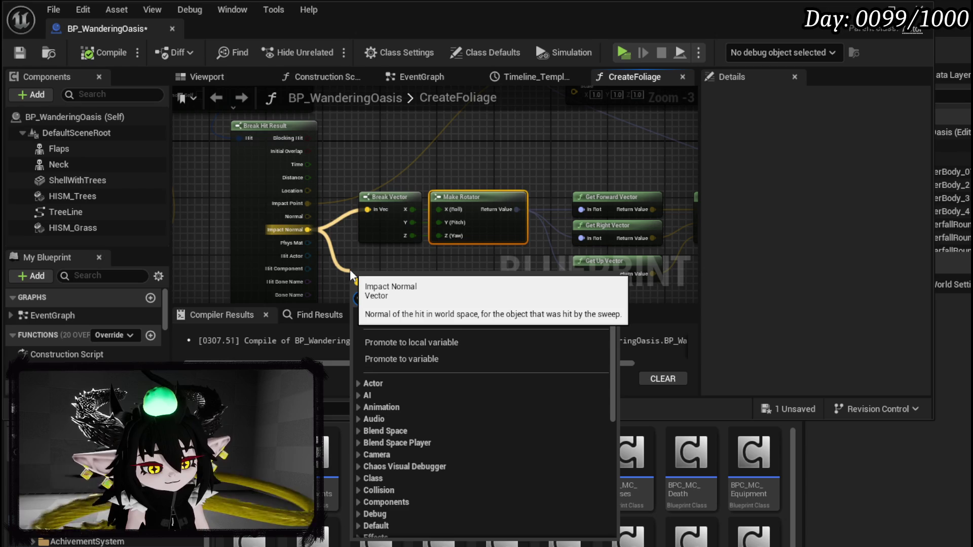
pyautogui.write('*')
pyautogui.click(412, 335)
pyautogui.moveTo(451, 280); pyautogui.dragTo(324, 166)
pyautogui.rightClick(304, 247)
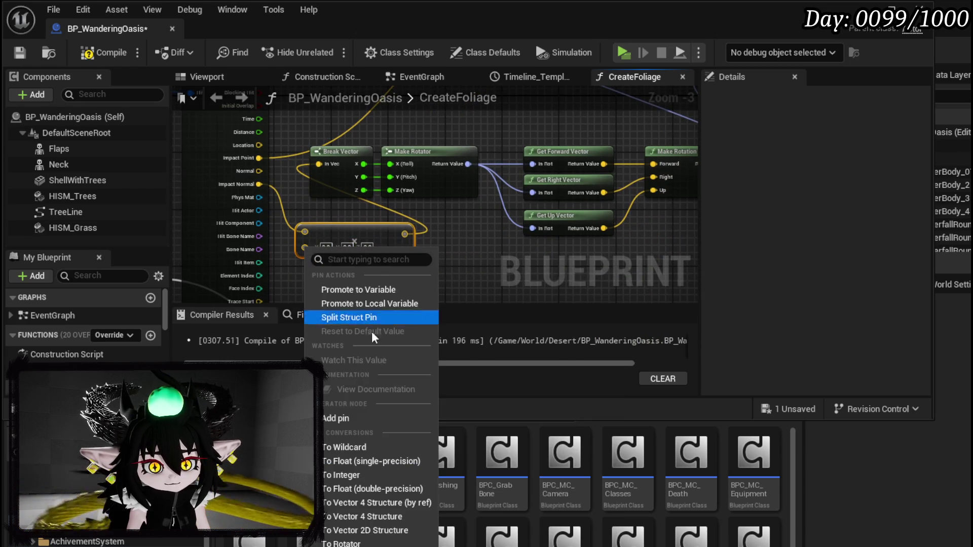
pyautogui.click(358, 458)
pyautogui.click(319, 246)
pyautogui.write('180')
pyautogui.click(412, 278)
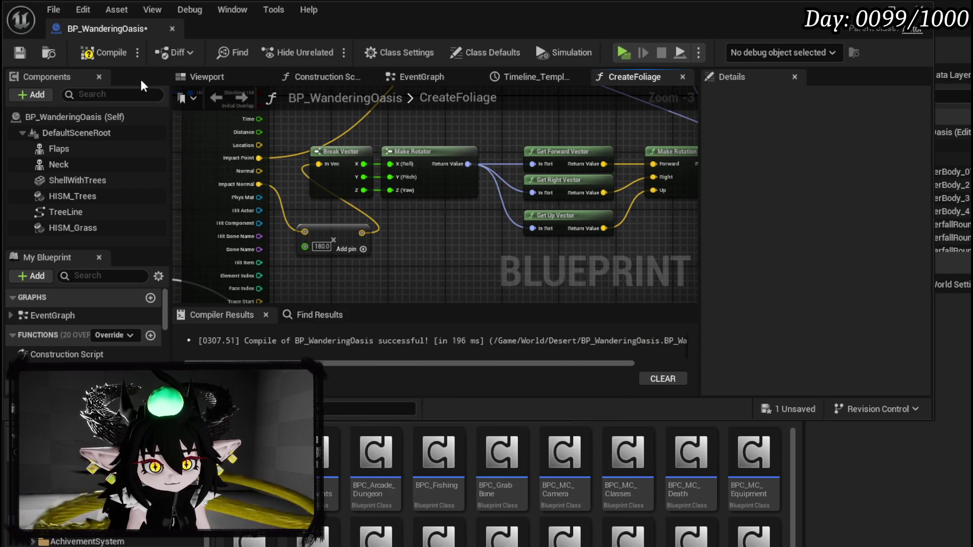
# - Compile and save the blueprint, then start a play-test of the level
pyautogui.click(98, 52)
pyautogui.click(20, 52)
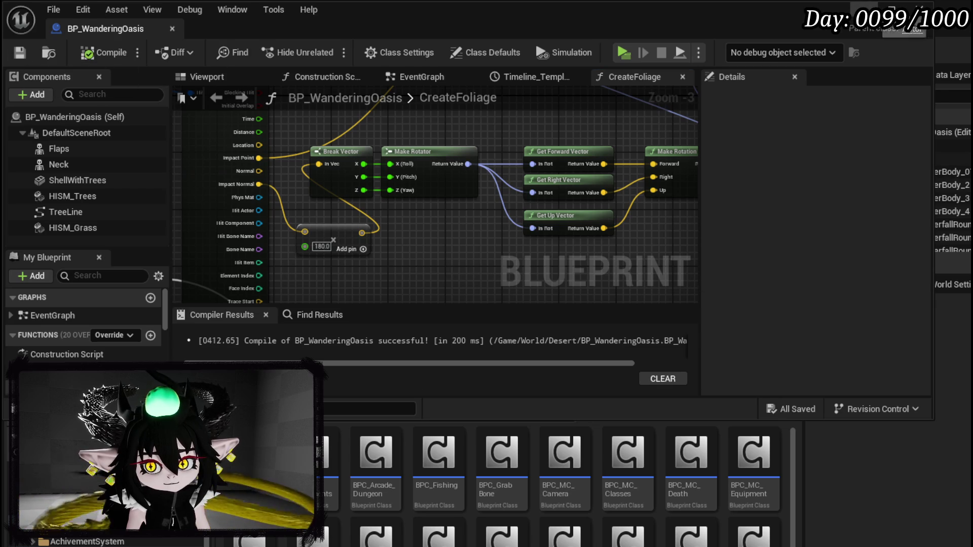
pyautogui.click(863, 9)
pyautogui.click(330, 49)
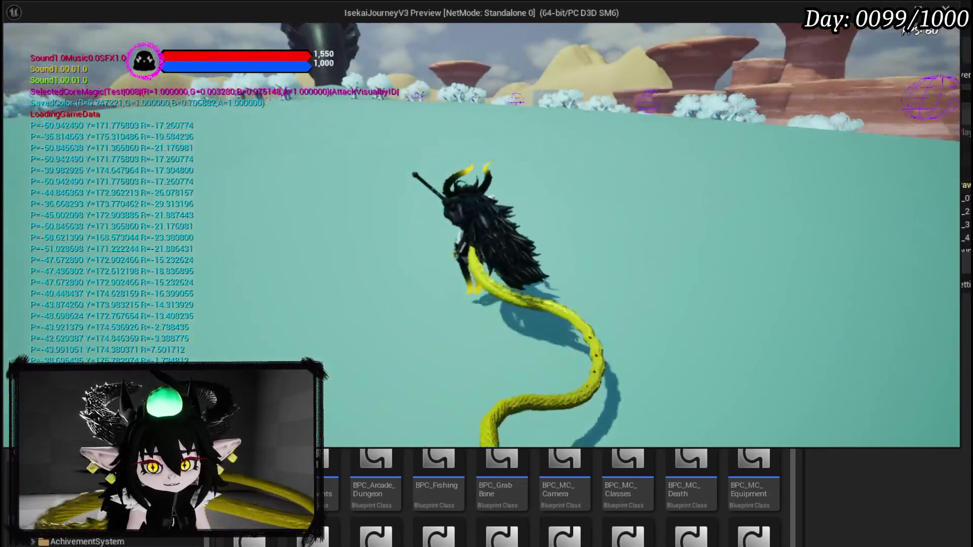
pyautogui.click(962, 54)
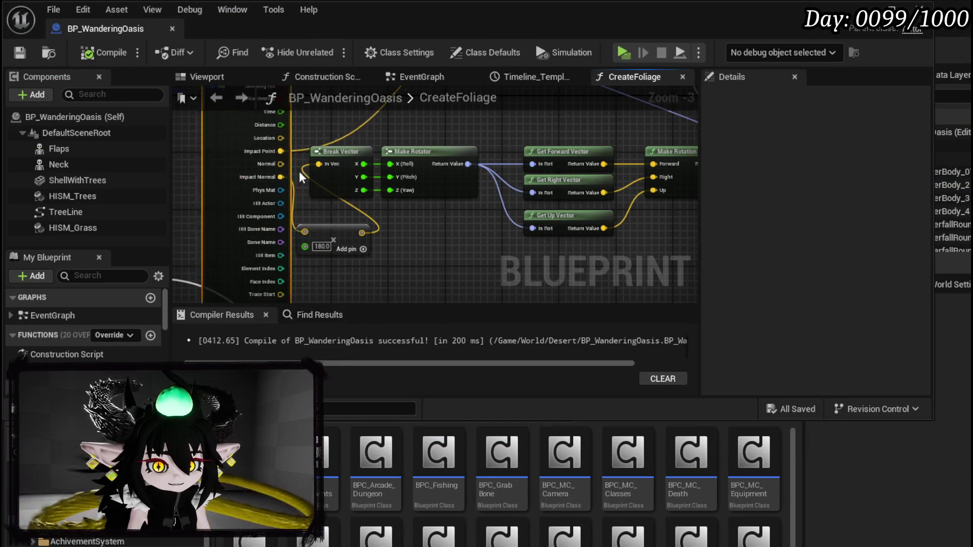
# - Wire Impact Normal straight into Break Vector and save the blueprint
pyautogui.moveTo(223, 177); pyautogui.dragTo(316, 163)
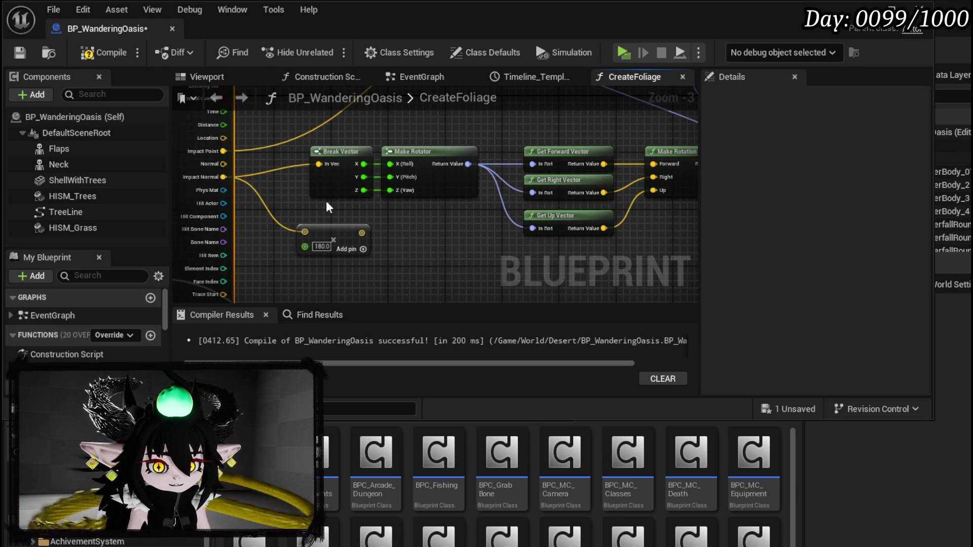
pyautogui.click(23, 54)
pyautogui.moveTo(336, 213)
pyautogui.mouseDown()
pyautogui.moveTo(368, 223)
pyautogui.moveTo(350, 213)
pyautogui.mouseUp()
pyautogui.write('abs')
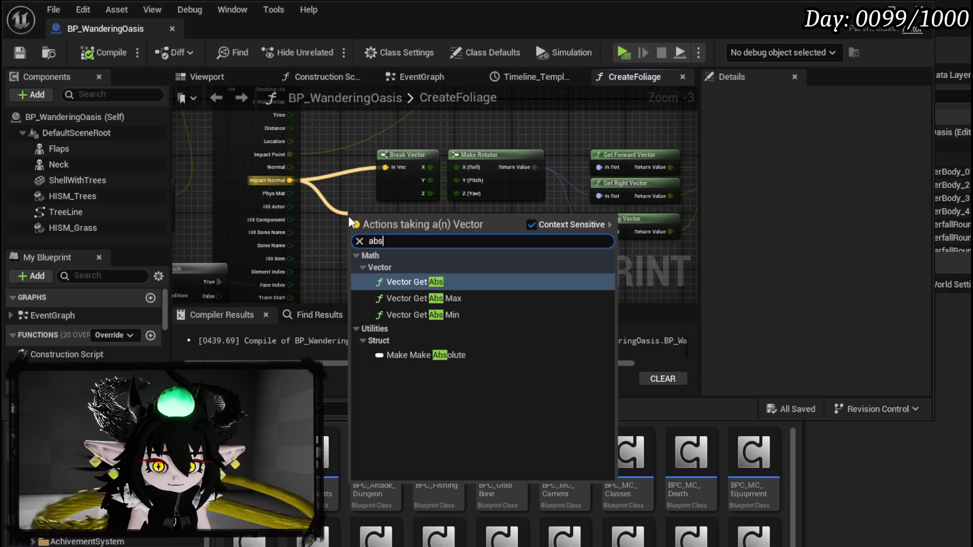
# - Route Impact Normal through a Normalize node into Break Vector, save, and return to the level
pyautogui.moveTo(290, 180); pyautogui.dragTo(365, 217)
pyautogui.write('nor')
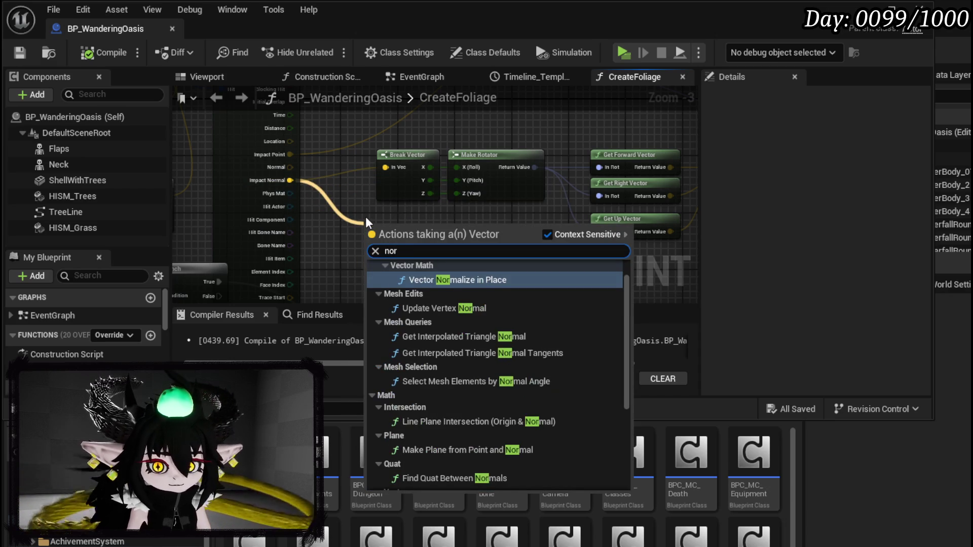
pyautogui.write('mali')
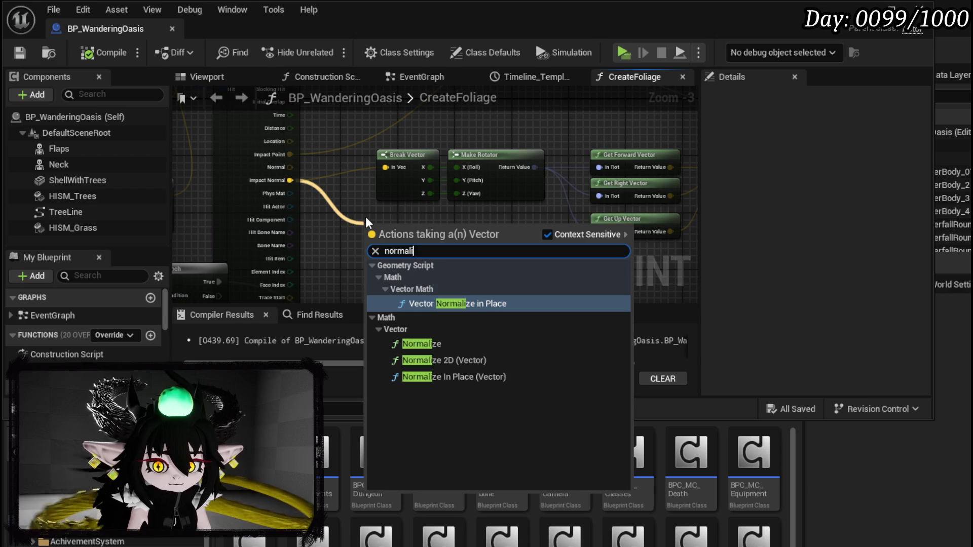
pyautogui.click(426, 345)
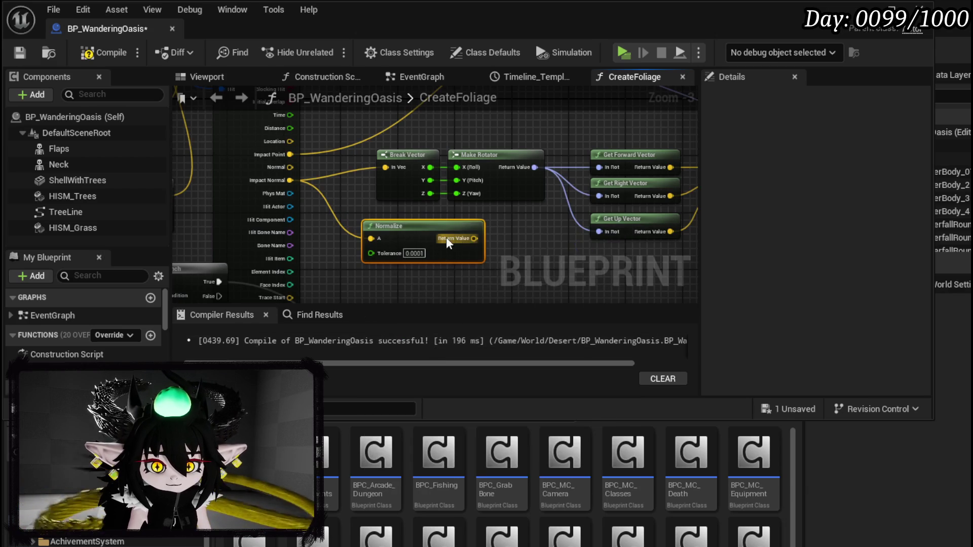
pyautogui.moveTo(409, 199); pyautogui.dragTo(386, 167)
pyautogui.moveTo(400, 229); pyautogui.dragTo(372, 208)
pyautogui.click(20, 52)
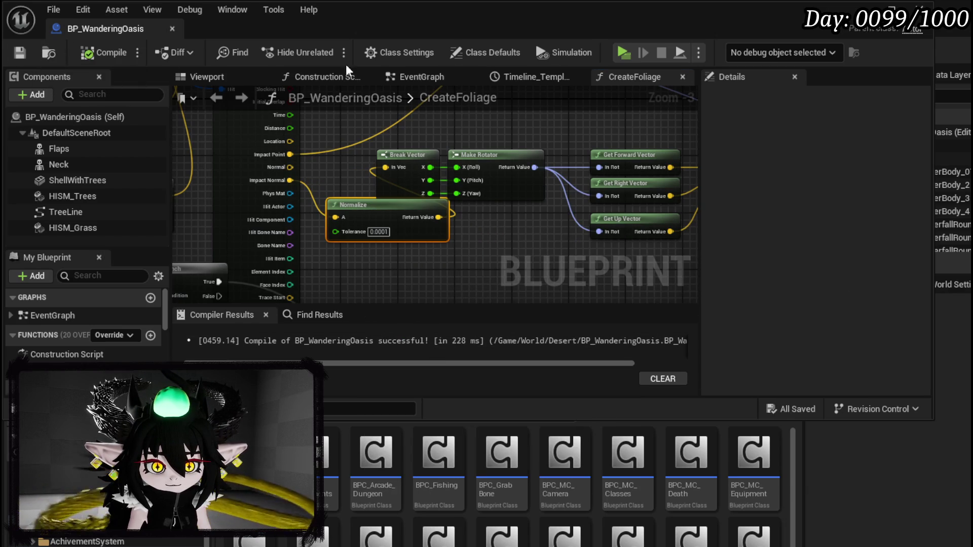
pyautogui.click(864, 9)
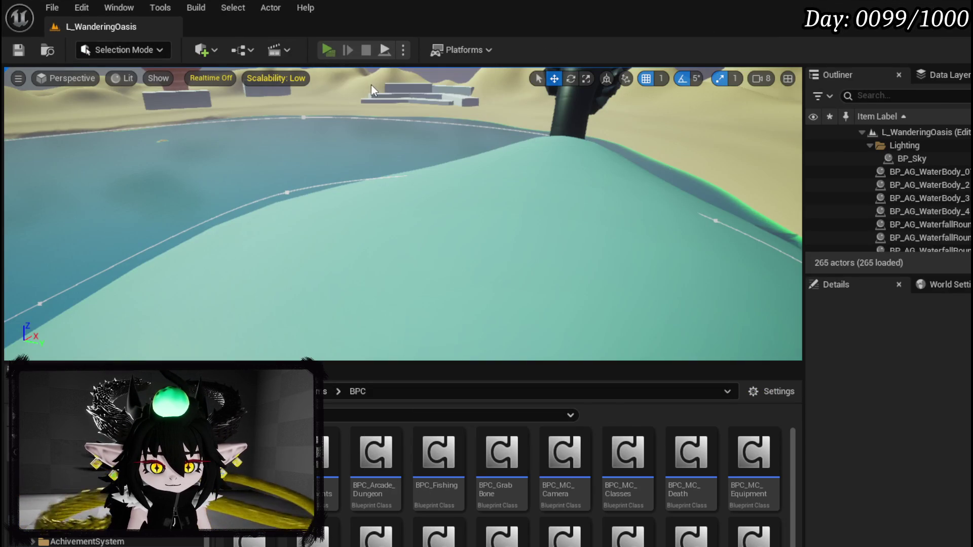
pyautogui.click(328, 50)
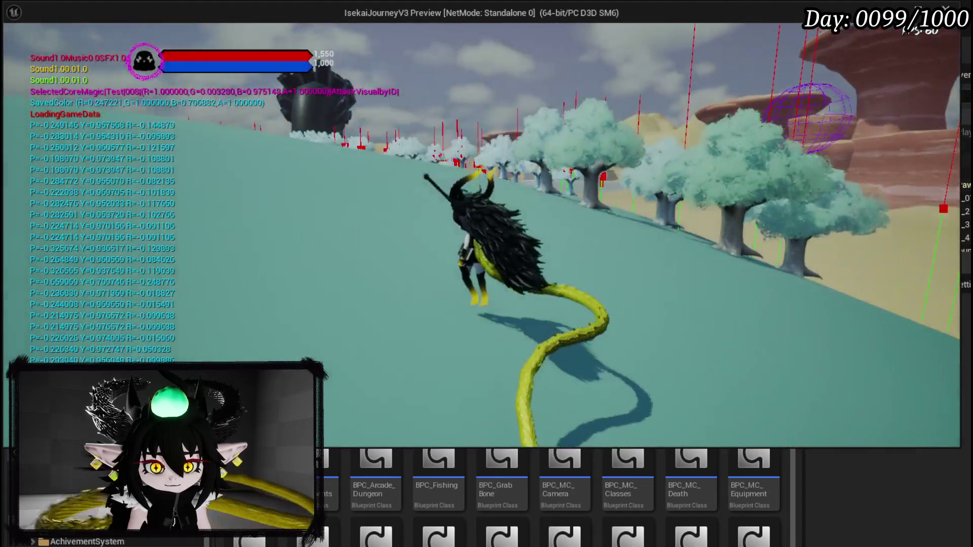
pyautogui.press('Escape')
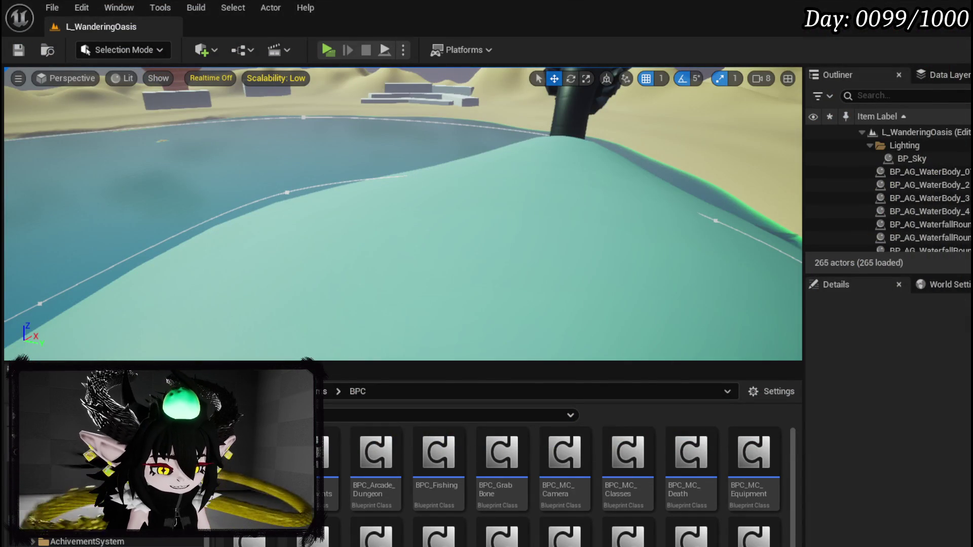
pyautogui.hotkey('alt', 'Tab')
# - Delete the normal-based rotation nodes and split Make Transform's Rotation into X, Y, Z
pyautogui.moveTo(272, 183); pyautogui.dragTo(395, 171)
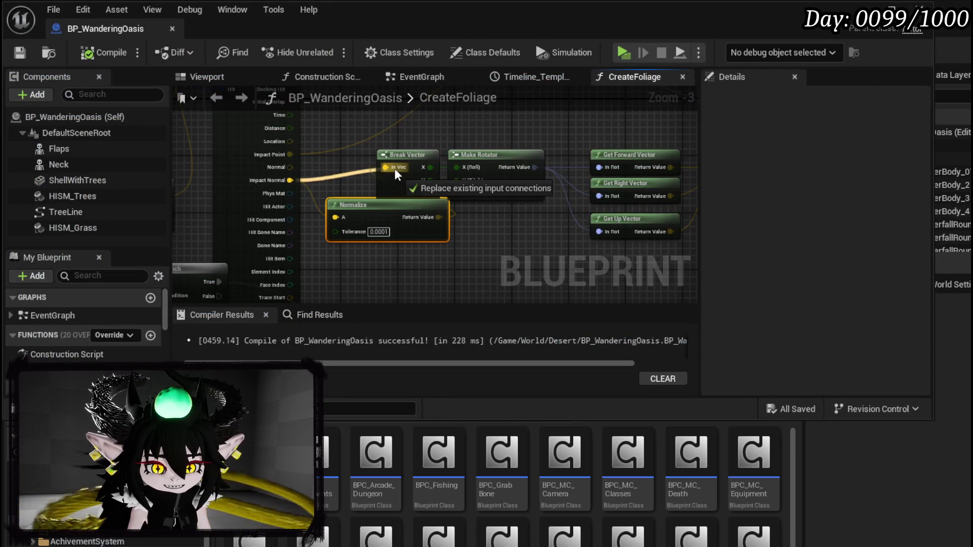
pyautogui.scroll(-2, 358, 264)
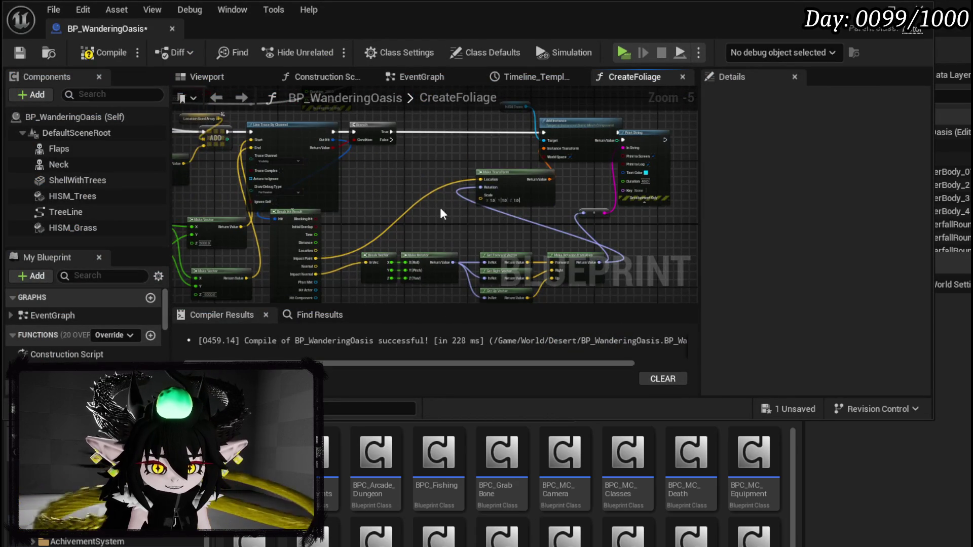
pyautogui.scroll(2, 257, 172)
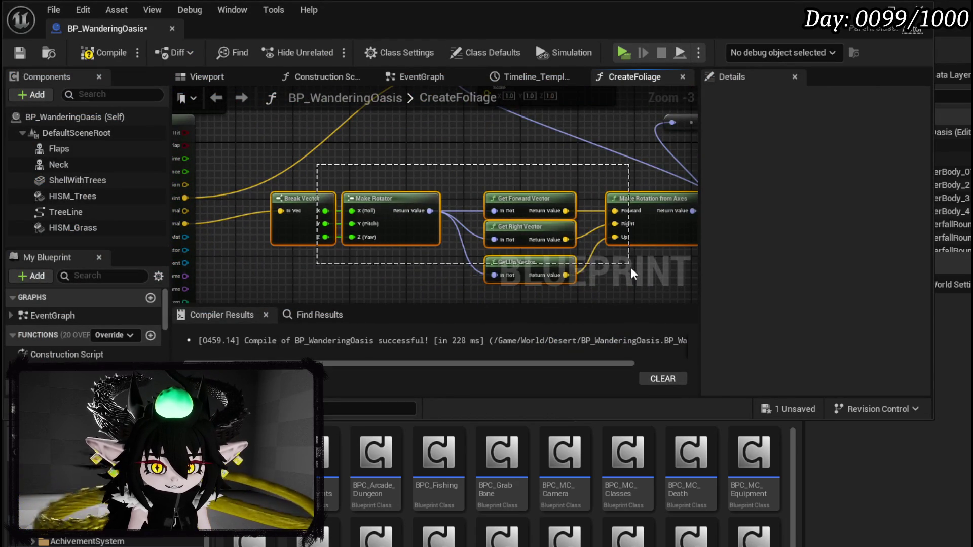
pyautogui.press('Delete')
pyautogui.rightClick(441, 124)
pyautogui.click(475, 197)
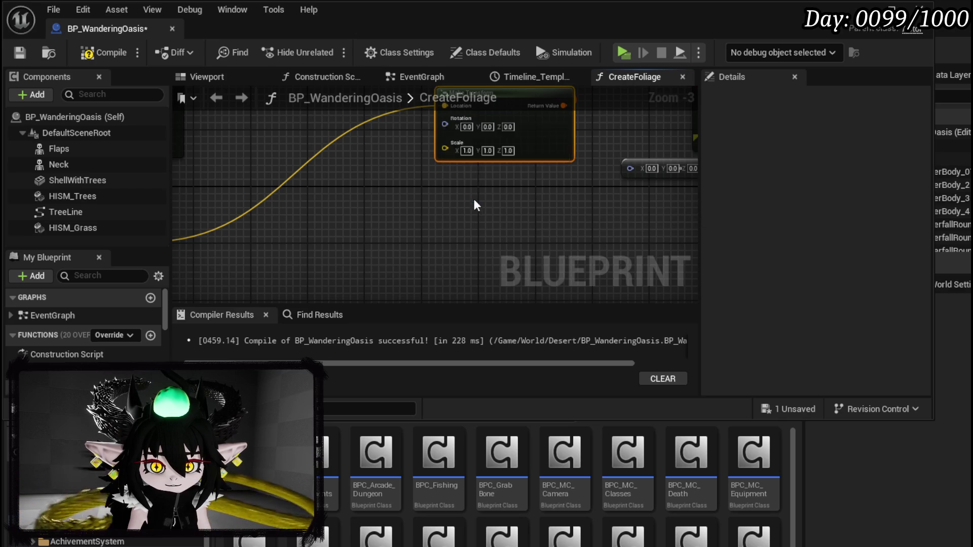
# - Drive the Yaw with a Random Float in Range from 0 to 360
pyautogui.moveTo(387, 240)
pyautogui.mouseDown()
pyautogui.moveTo(476, 198)
pyautogui.moveTo(465, 217)
pyautogui.mouseUp()
pyautogui.write('ran')
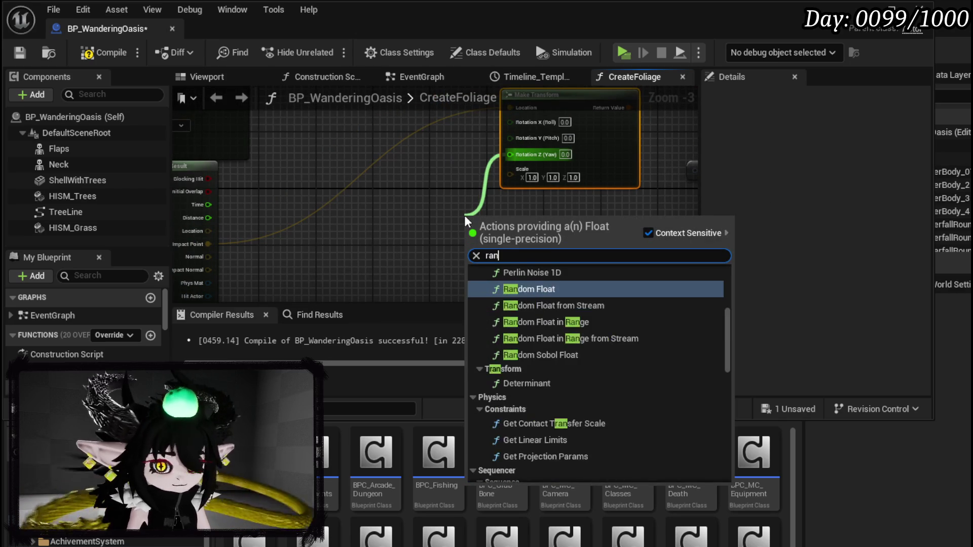
pyautogui.write('dom float in')
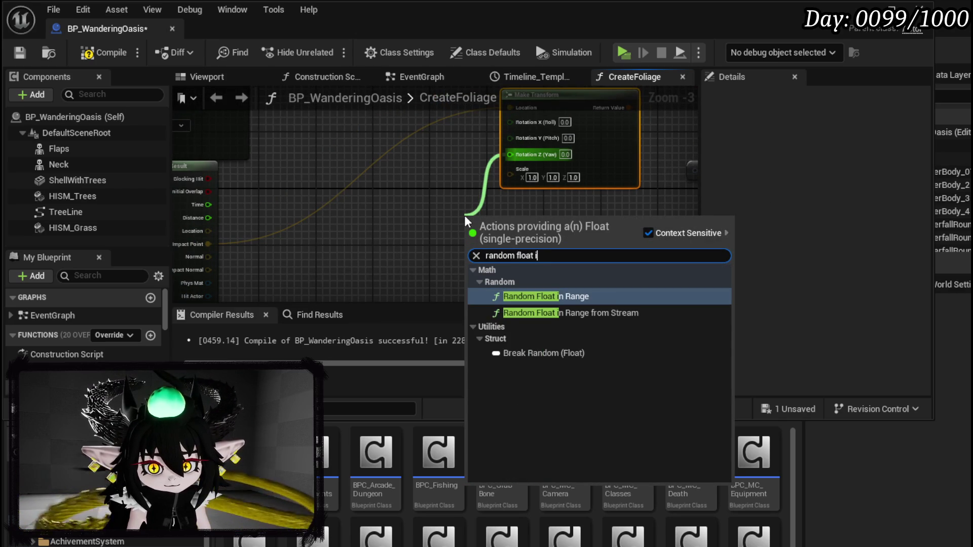
pyautogui.click(555, 297)
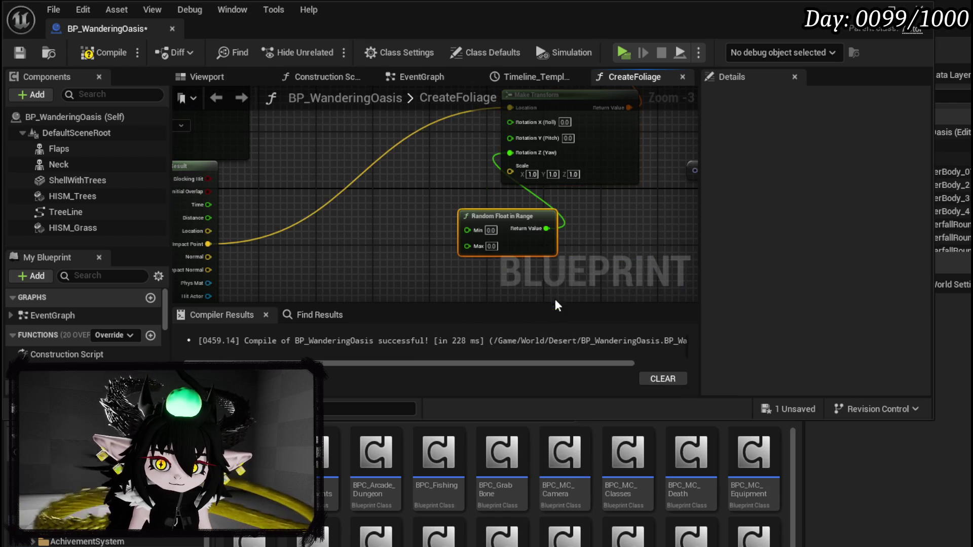
pyautogui.write('360')
pyautogui.click(394, 160)
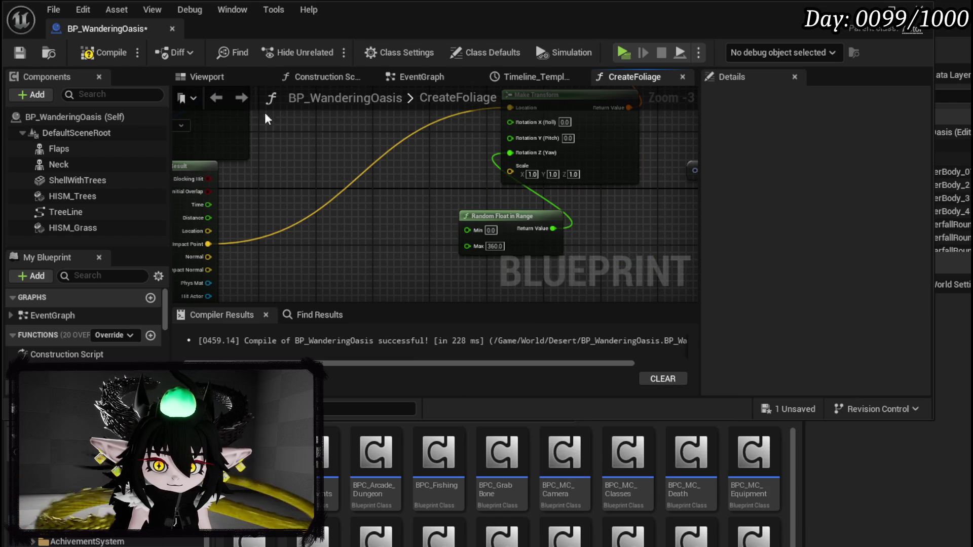
# - Compile the blueprint and start a fresh play-test of the level
pyautogui.click(86, 57)
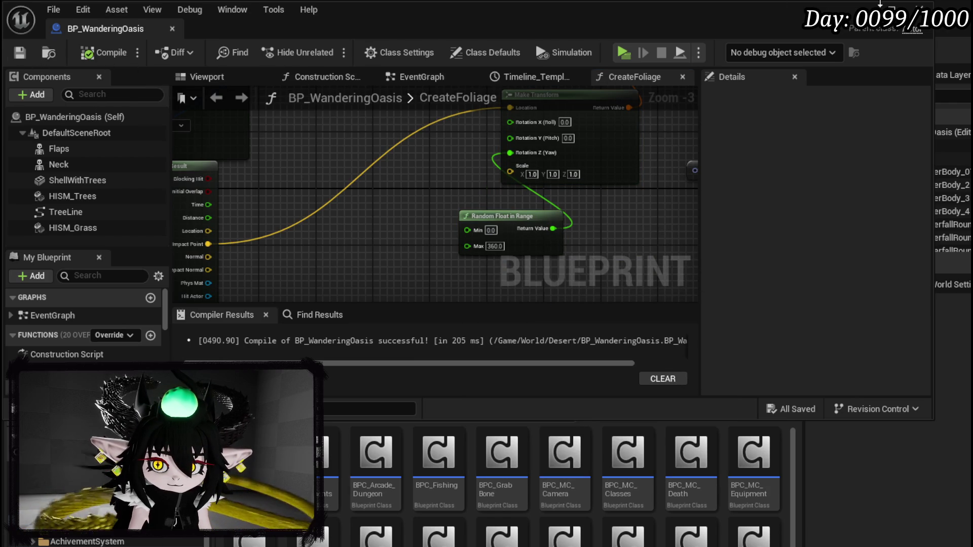
pyautogui.click(880, 5)
pyautogui.click(326, 50)
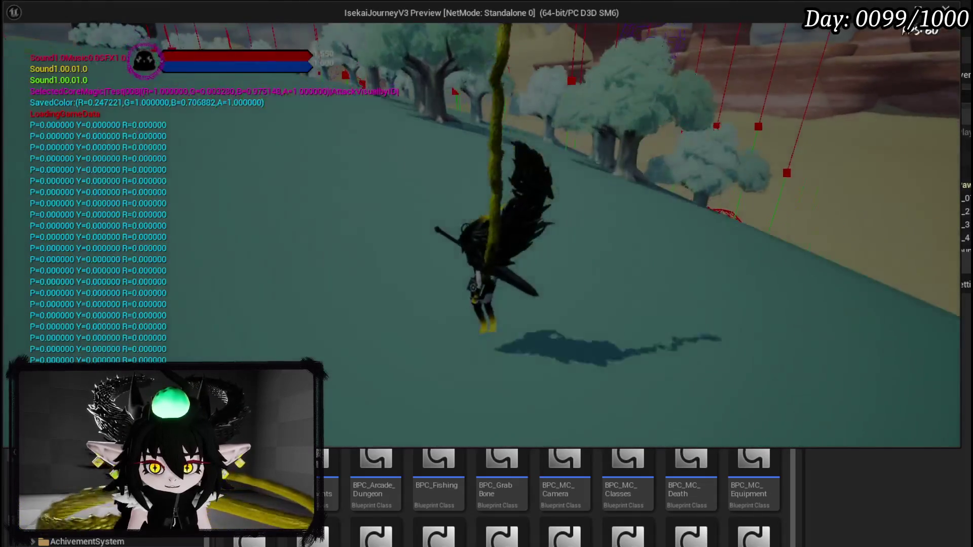
# - Play-test the level, running and flying around the randomly rotated trees, then leave the game preview
pyautogui.press('w')
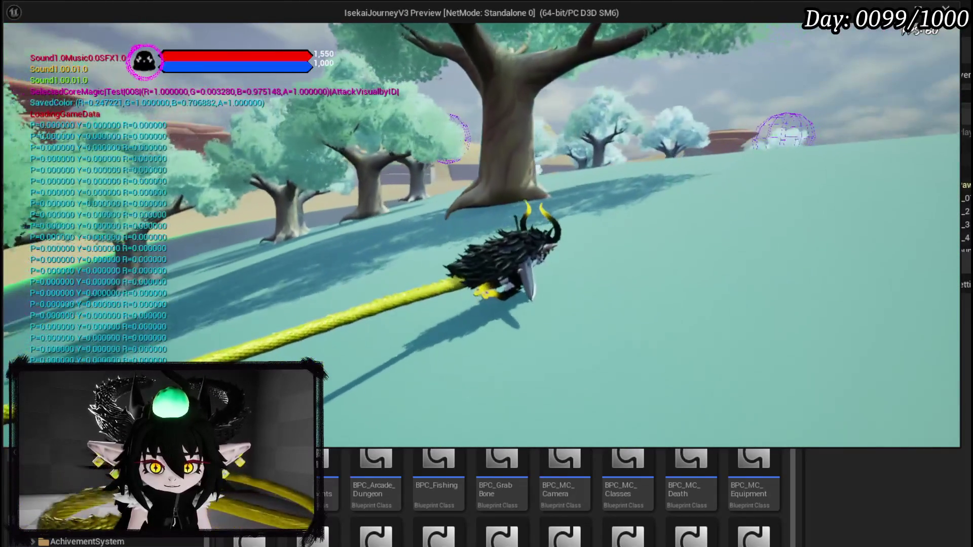
pyautogui.press('space')
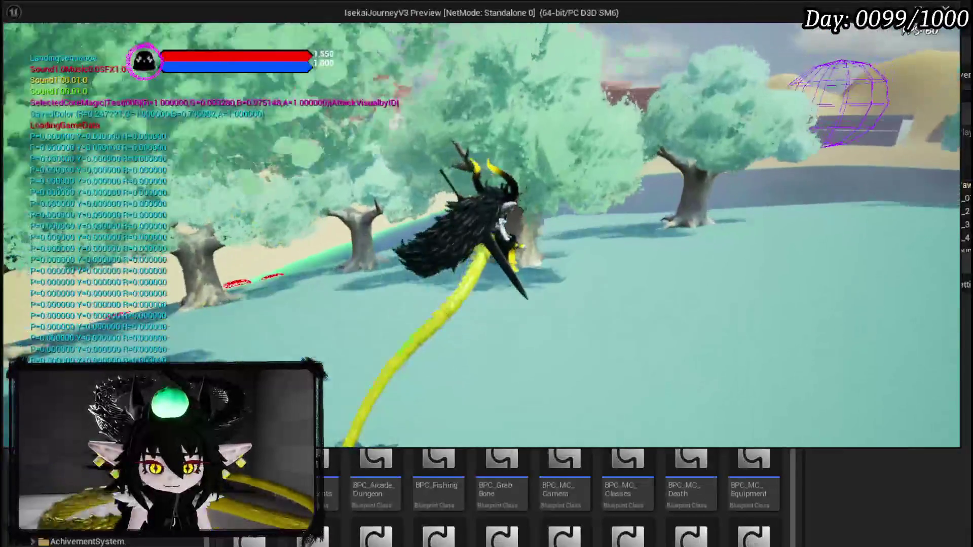
pyautogui.press('space')
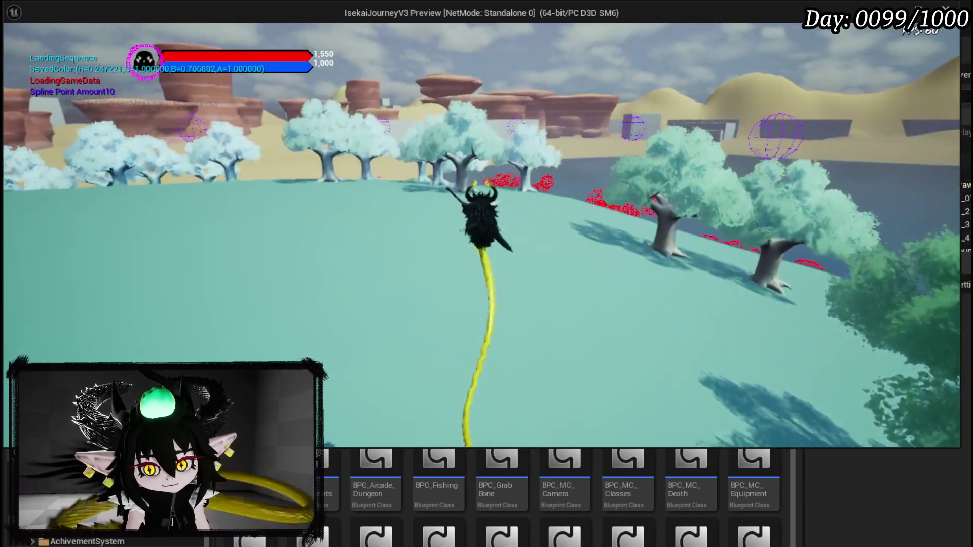
pyautogui.hotkey('alt', 'Tab')
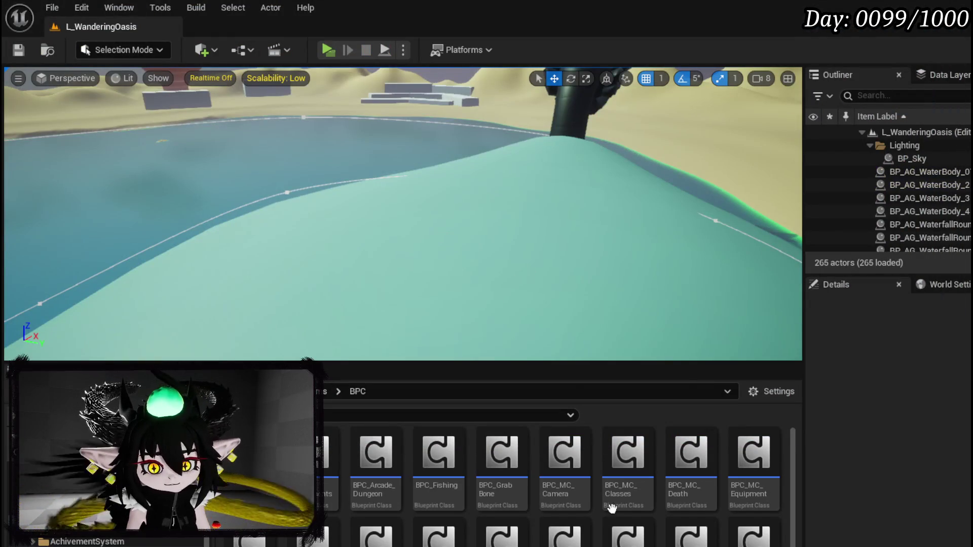
# - Duplicate Random Float in Range, wire the copy into Make Transform Scale, and set Min 1, Max 2
pyautogui.hotkey('alt', 'Tab')
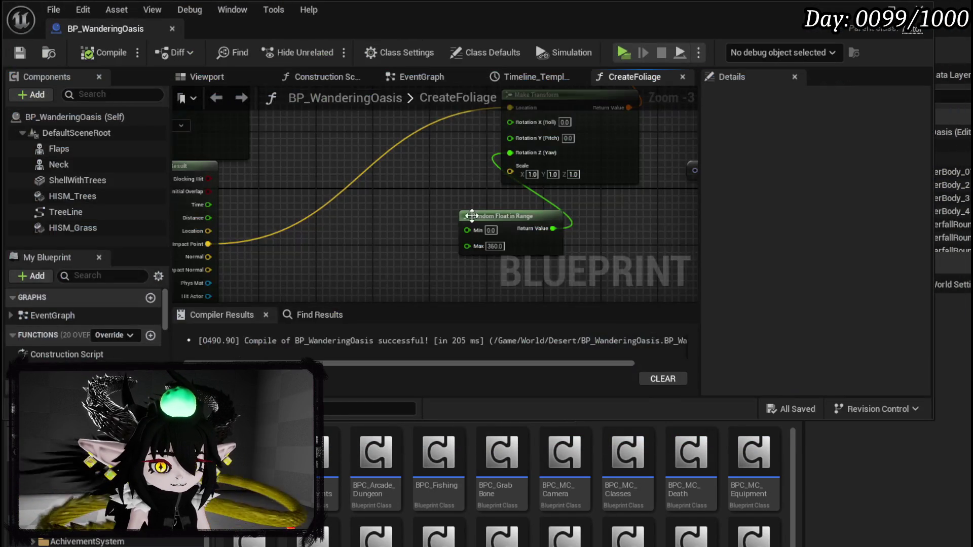
pyautogui.click(374, 185)
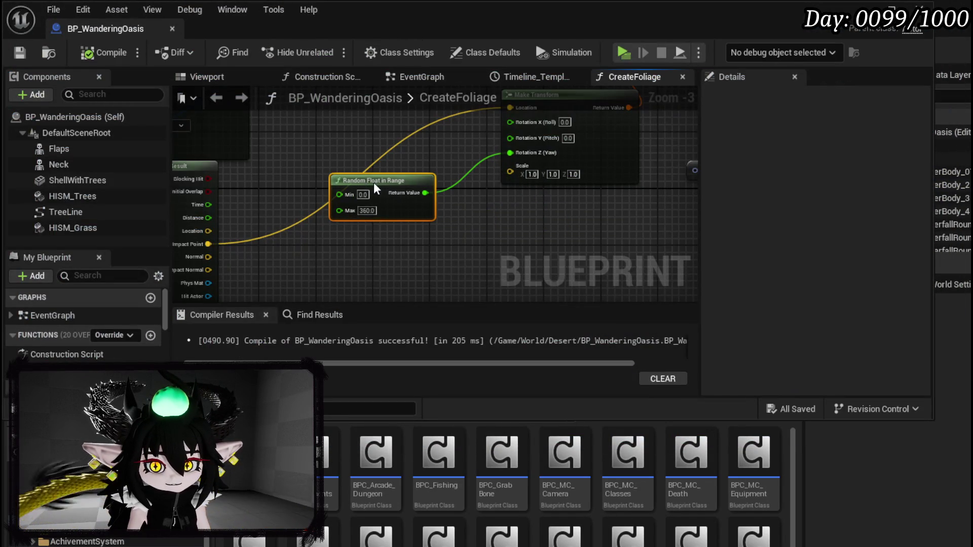
pyautogui.hotkey('ctrl', 'd')
pyautogui.moveTo(474, 157); pyautogui.dragTo(466, 137)
pyautogui.click(375, 232)
pyautogui.write('1')
pyautogui.press('Tab')
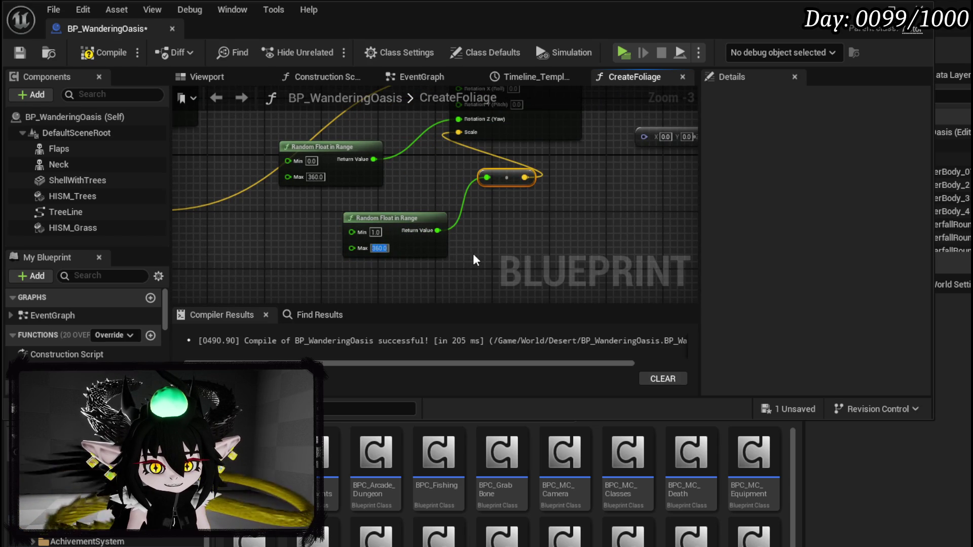
pyautogui.write('2')
pyautogui.click(416, 204)
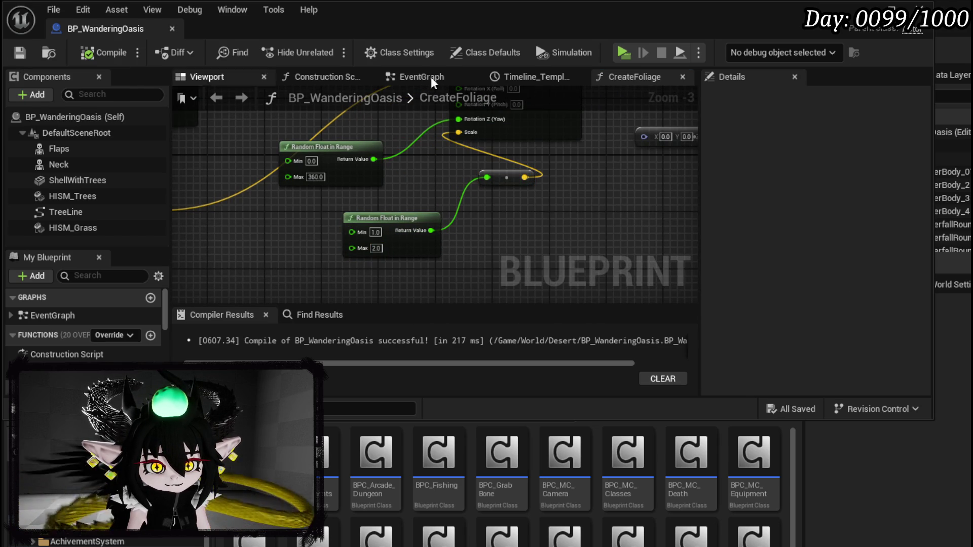
# - Play-test the randomly scaled trees by running the character across the field, then stop with Esc
pyautogui.hotkey('alt', 'Tab')
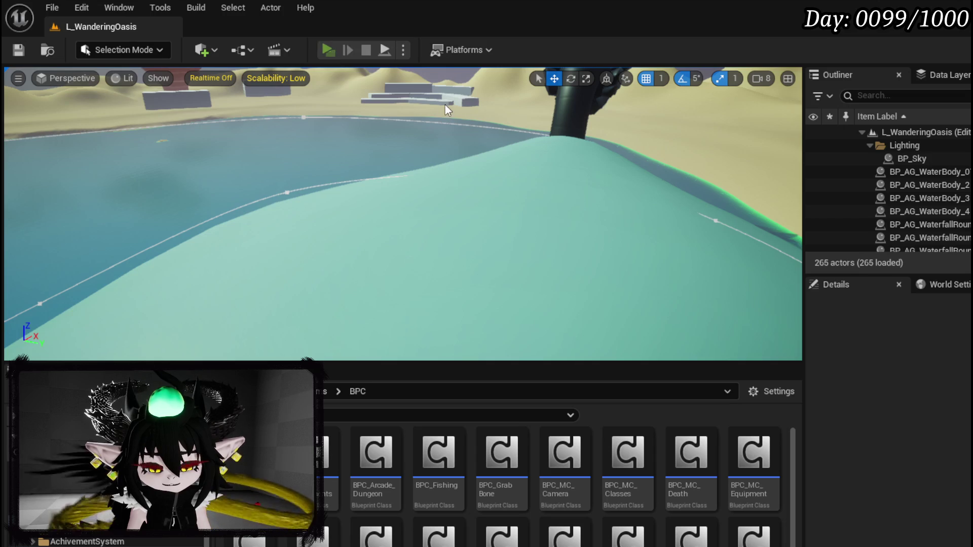
pyautogui.hotkey('alt', 'p')
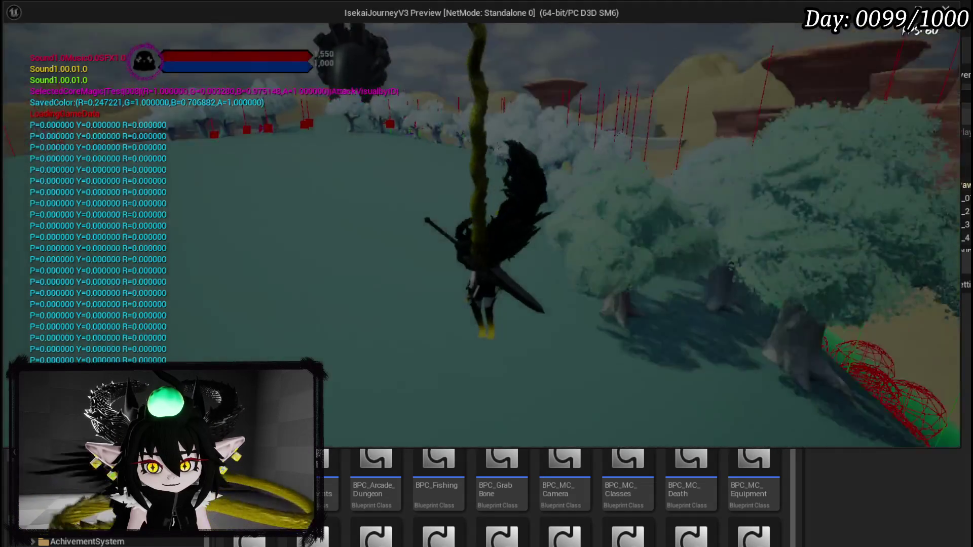
pyautogui.press('w')
pyautogui.press('w')
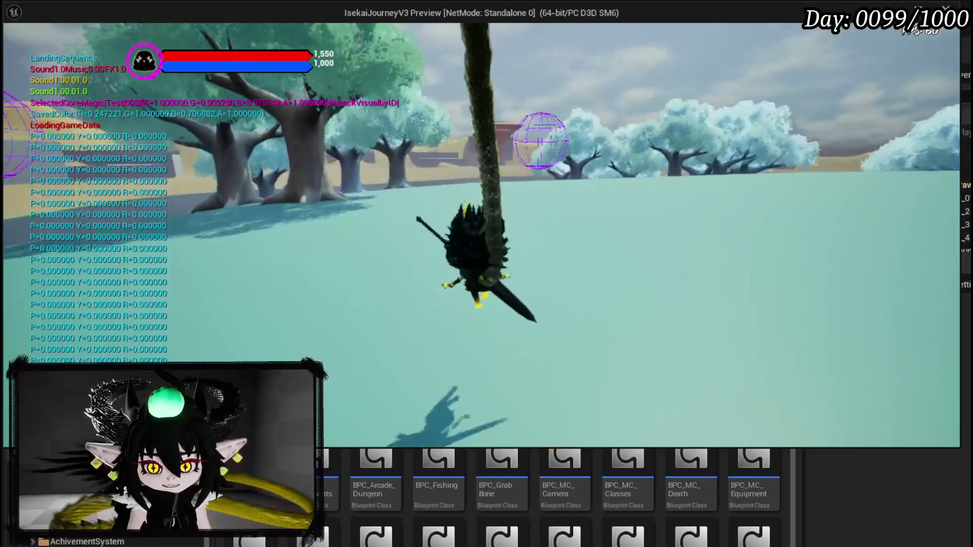
pyautogui.press('w')
pyautogui.press('w')
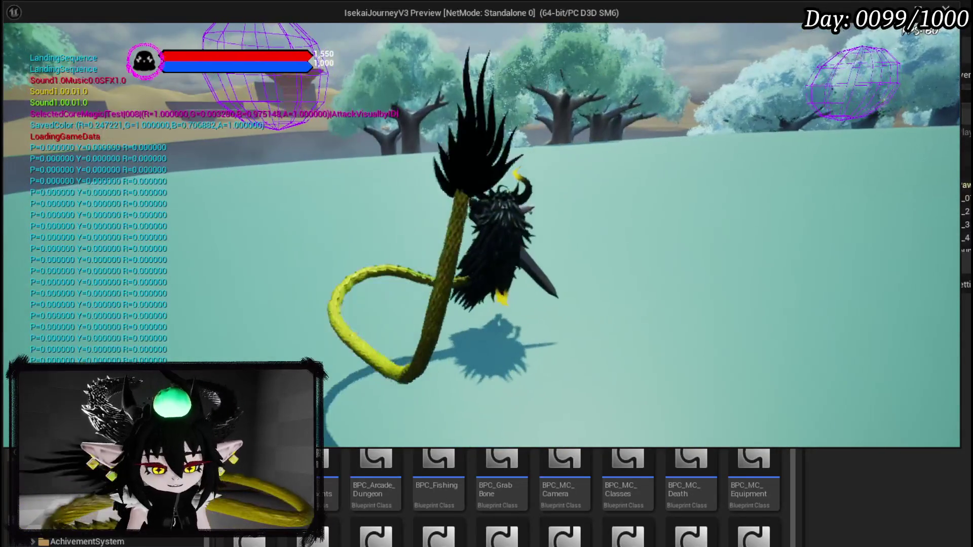
pyautogui.press('Escape')
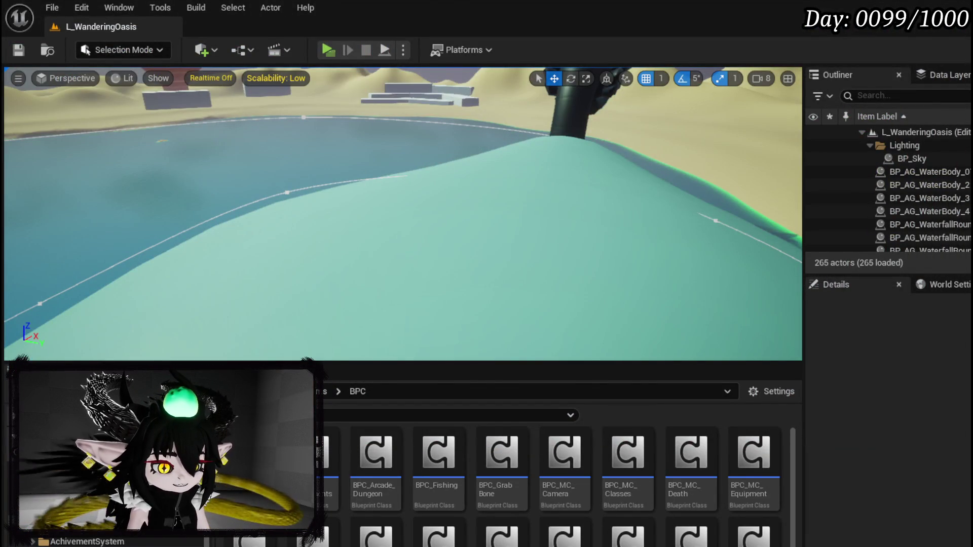
pyautogui.scroll(5, 333, 185)
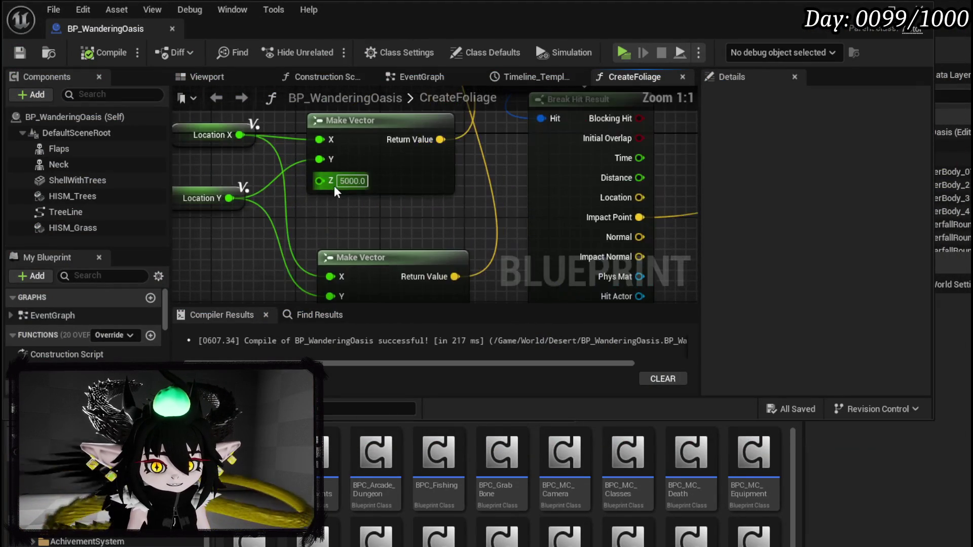
# - Set both scatter location Random Float in Range nodes to span -4000 to 4000 and save the blueprint
pyautogui.scroll(-3, 334, 185)
pyautogui.moveTo(518, 141); pyautogui.dragTo(360, 244)
pyautogui.scroll(4, 461, 247)
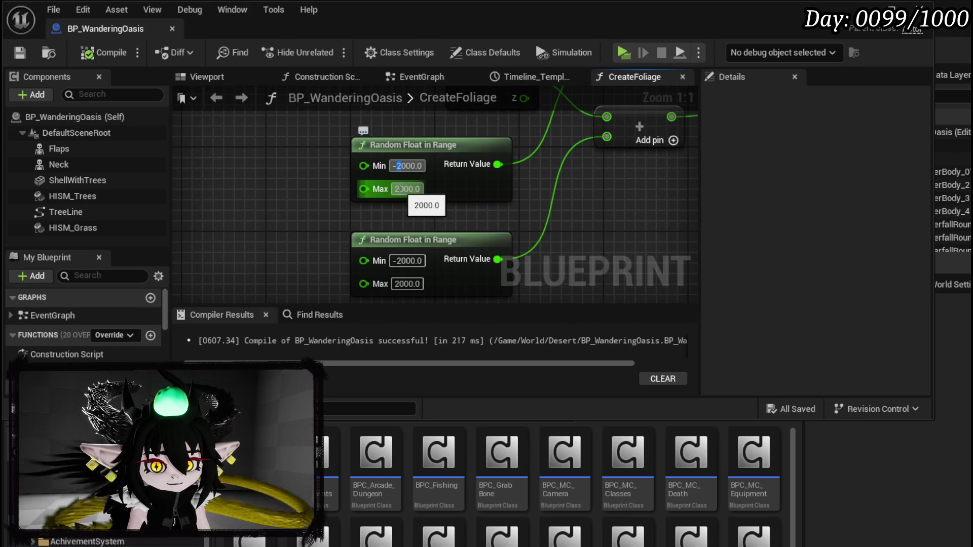
pyautogui.click(399, 189)
pyautogui.write('4000')
pyautogui.press('Return')
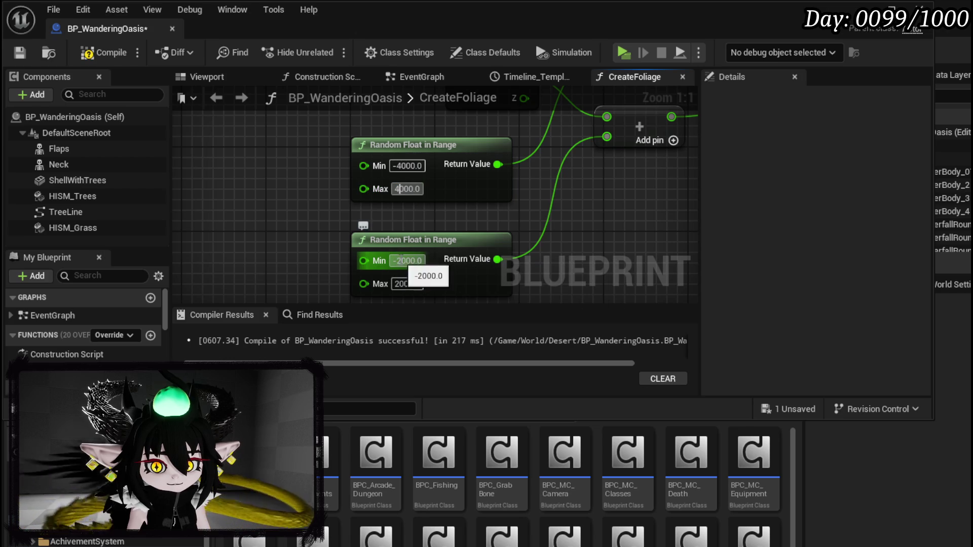
pyautogui.click(400, 285)
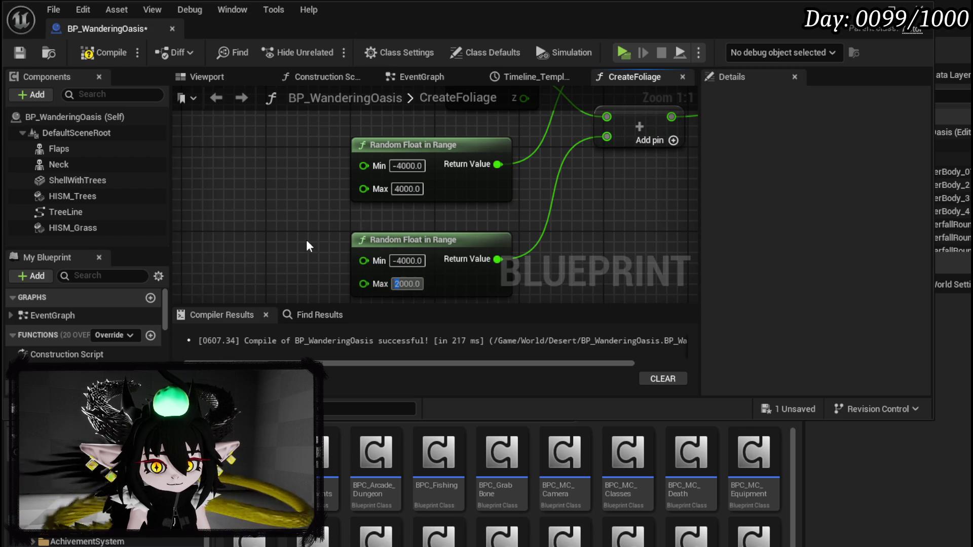
pyautogui.write('4000')
pyautogui.click(16, 54)
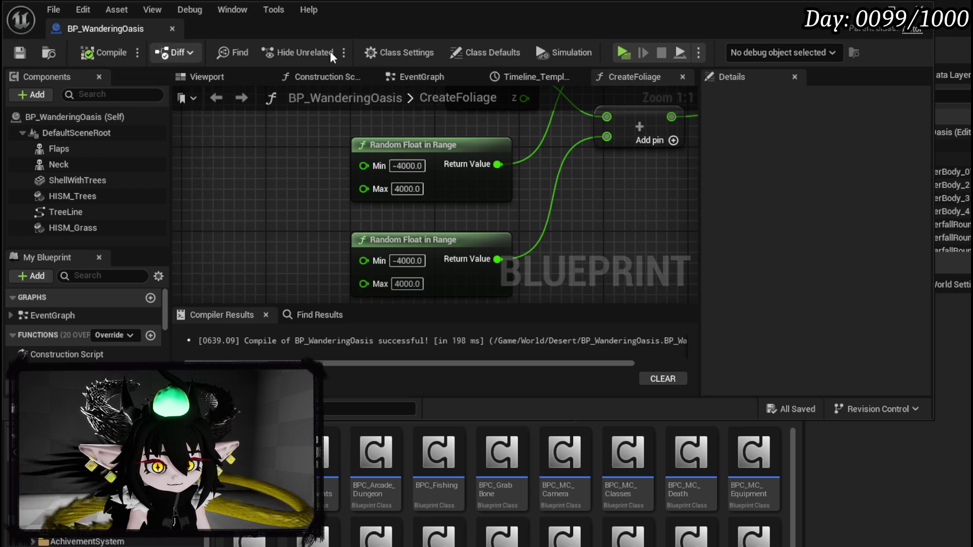
pyautogui.hotkey('alt', 'Tab')
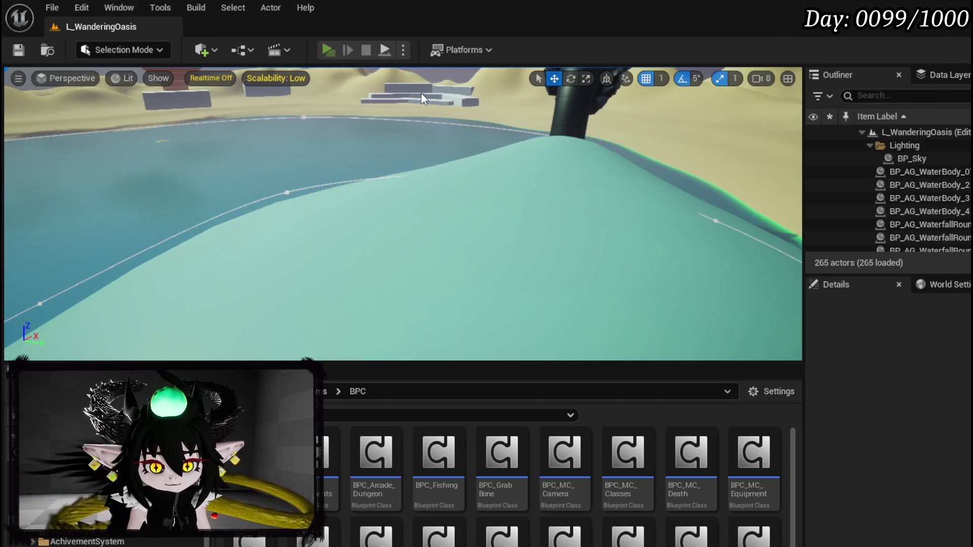
# - Start a play-test of the ±4000 scatter and fly over the field and water toward the mesas
pyautogui.hotkey('alt', 'p')
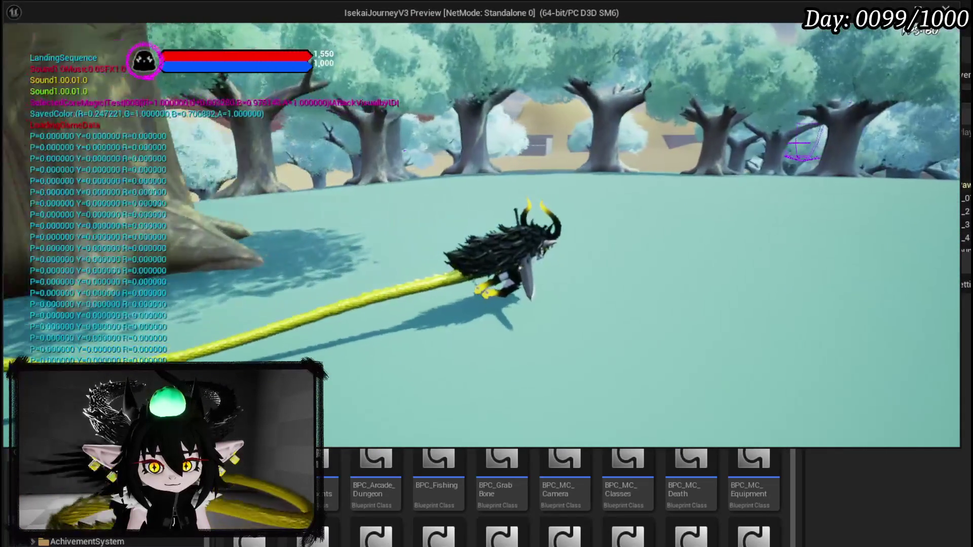
pyautogui.press('w')
pyautogui.press('space')
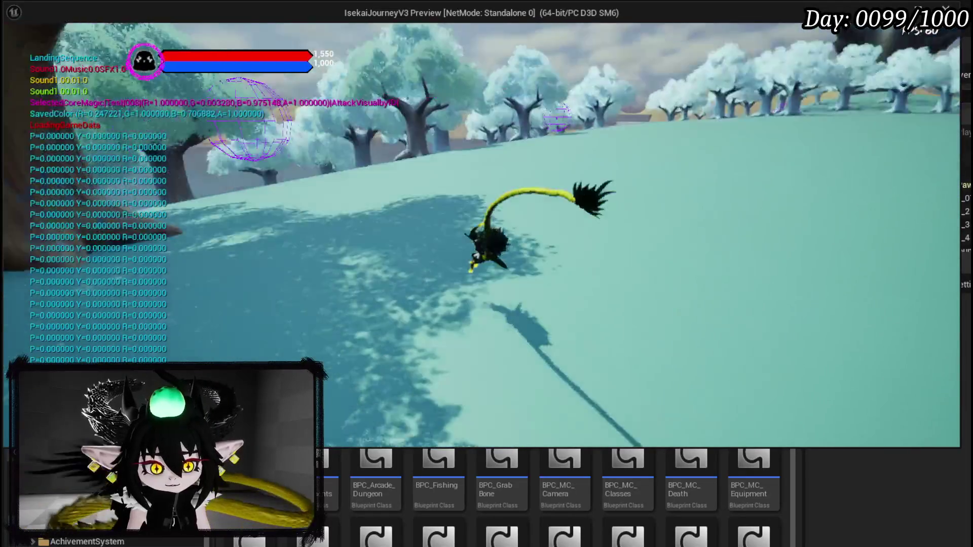
pyautogui.press('w')
pyautogui.press('a')
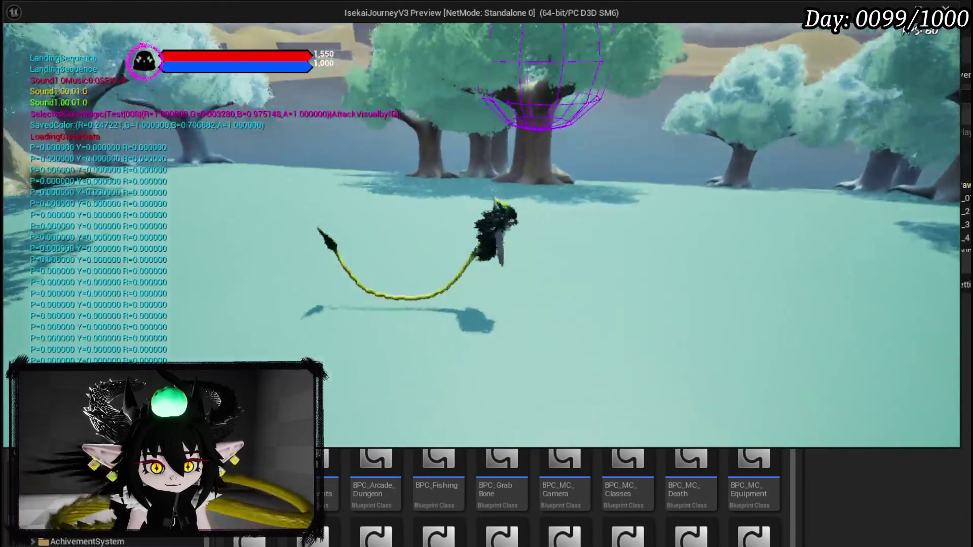
pyautogui.press('w')
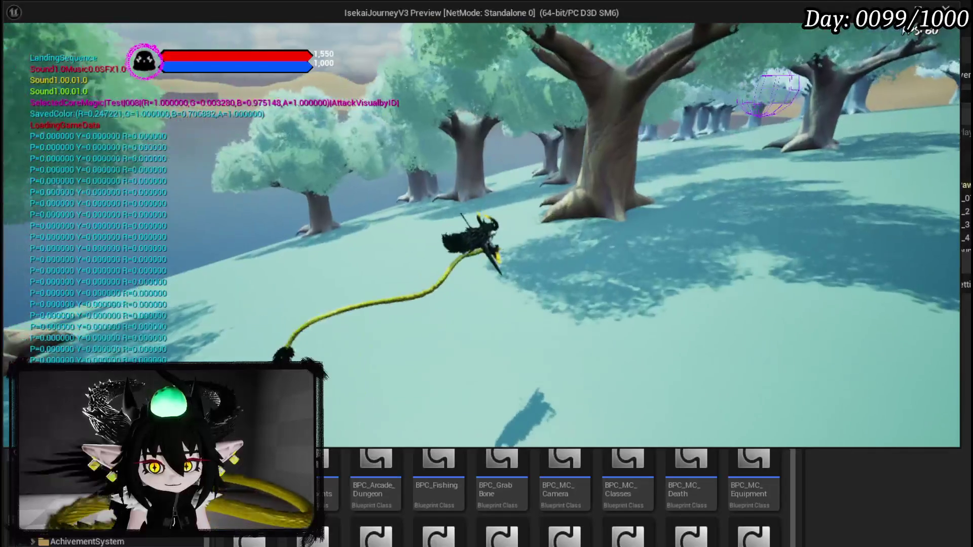
pyautogui.press('a')
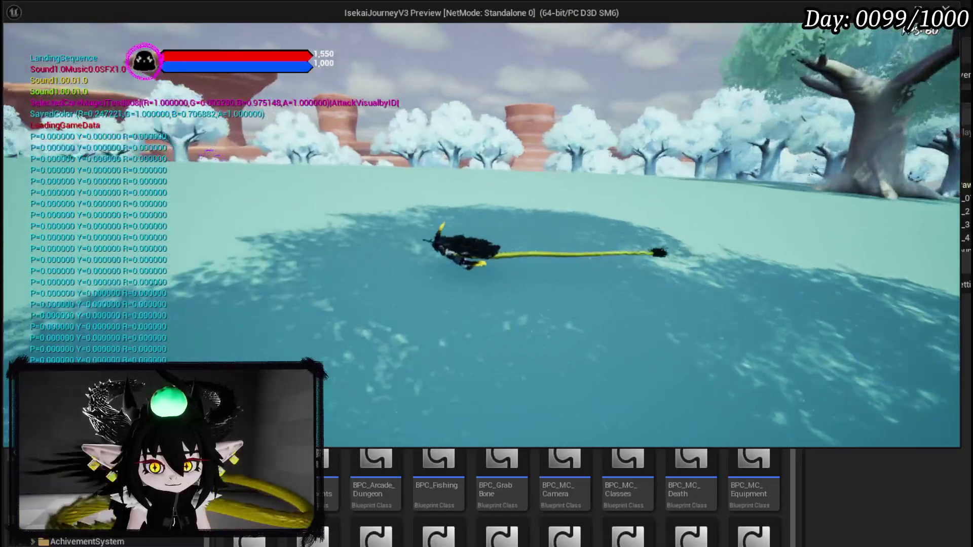
pyautogui.press('w')
pyautogui.press('w')
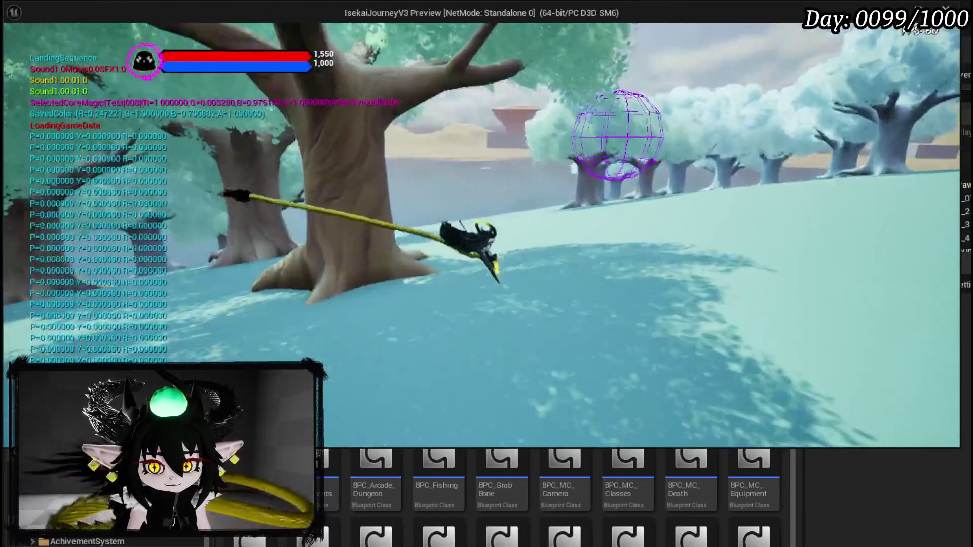
# - Fly back across the grass around the scattered trees and the large tree toward the dark arch
pyautogui.press('w')
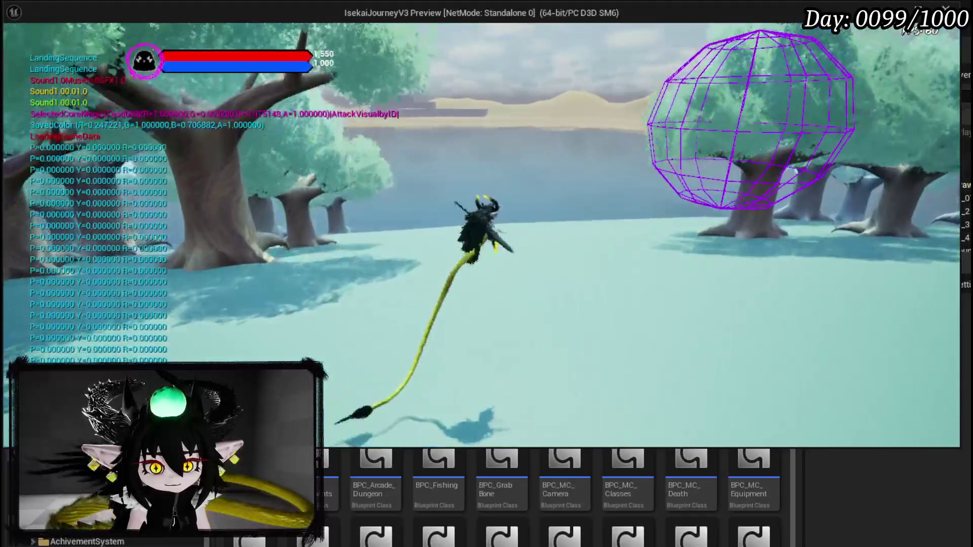
pyautogui.press('w')
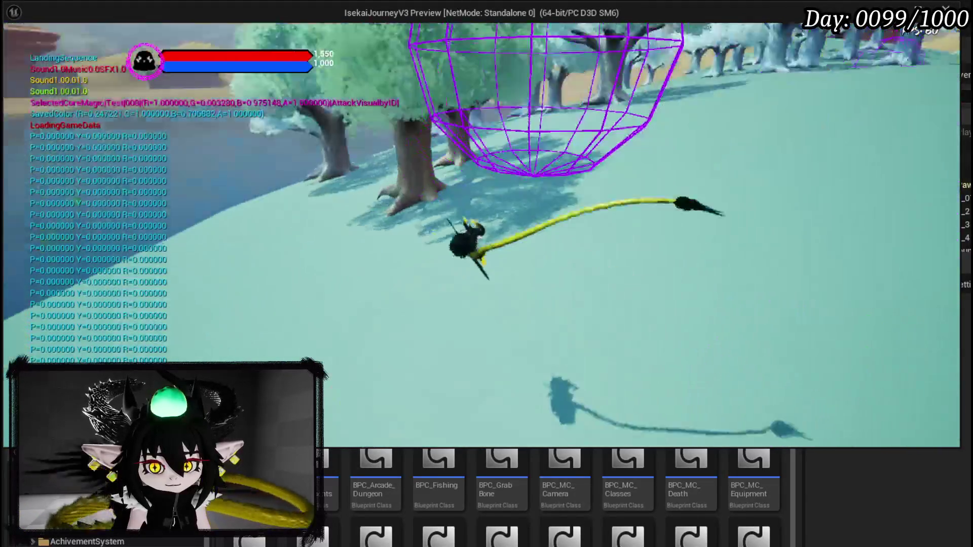
pyautogui.press('w')
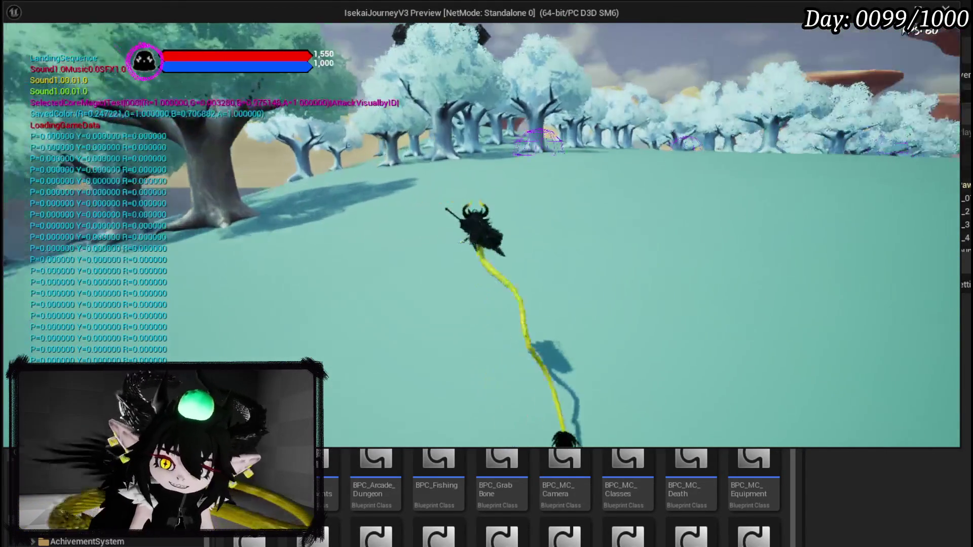
pyautogui.press('w')
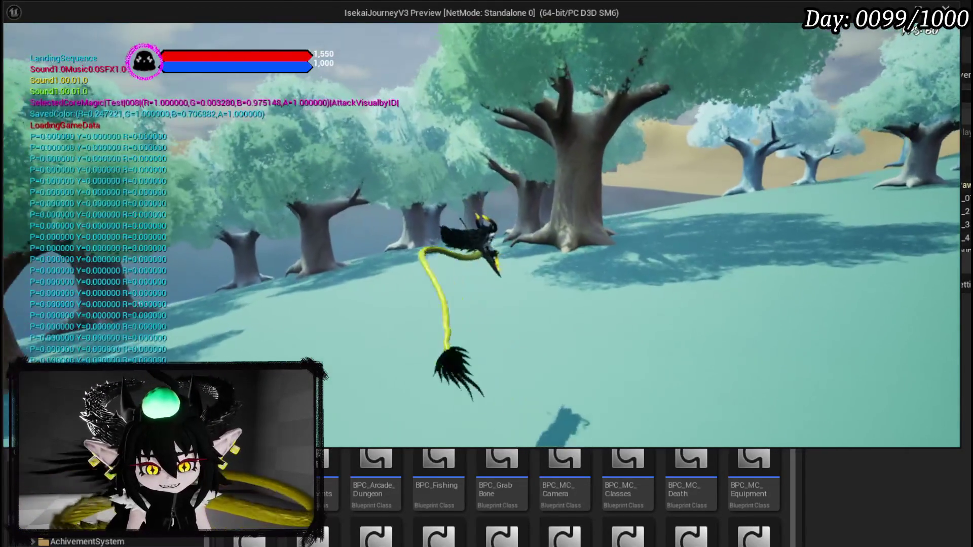
pyautogui.press('w')
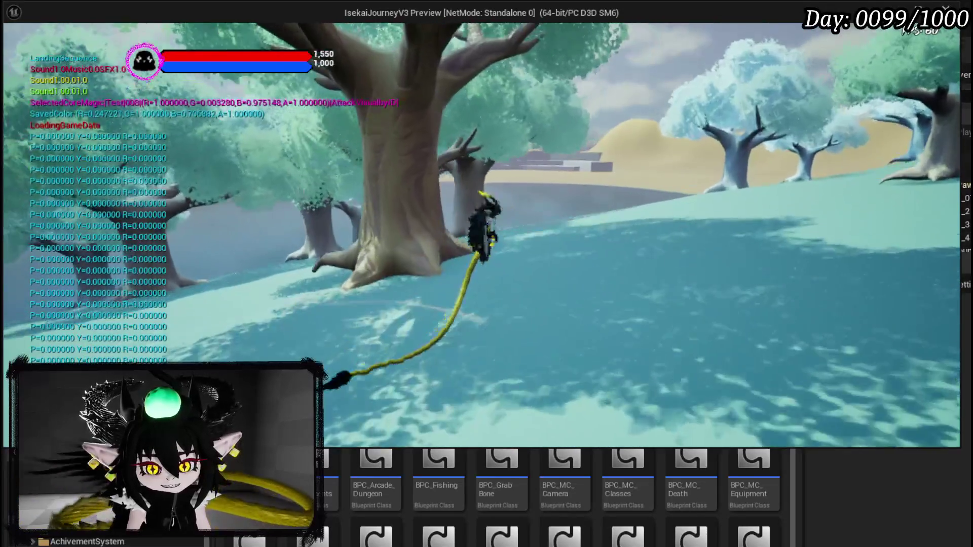
pyautogui.press('w')
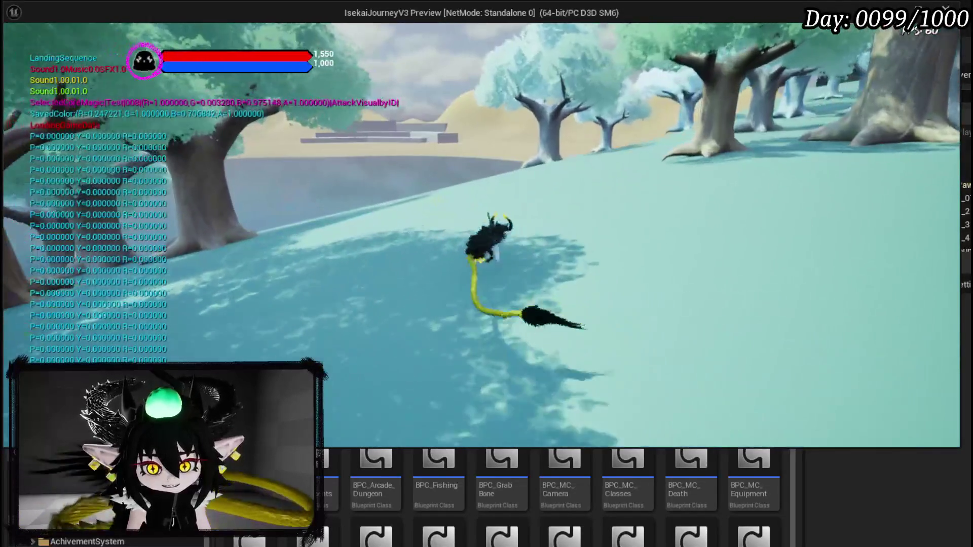
pyautogui.press('w')
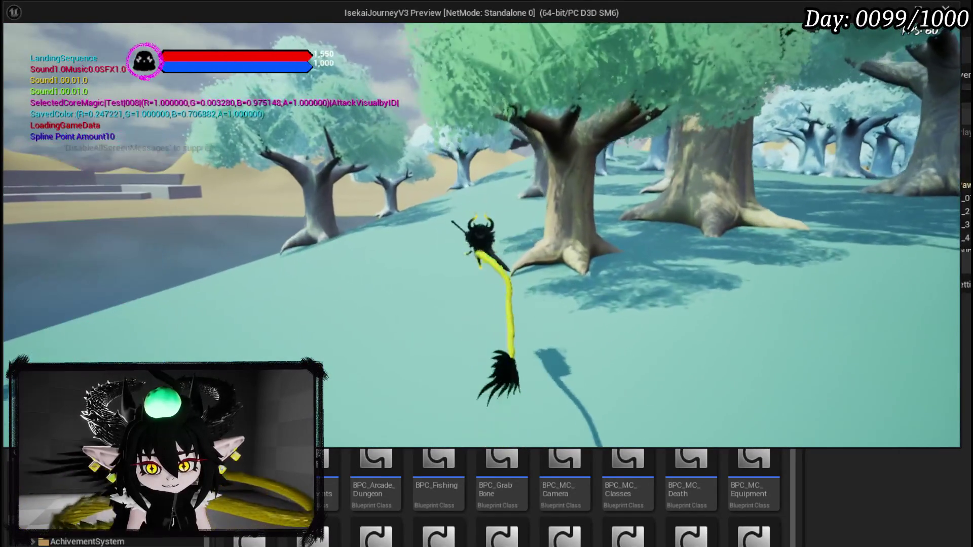
pyautogui.press('w')
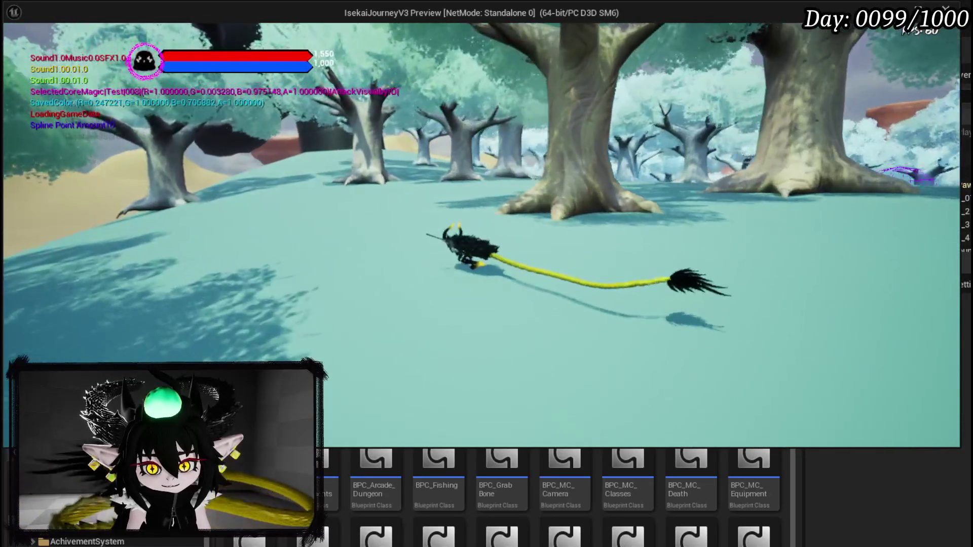
pyautogui.press('w')
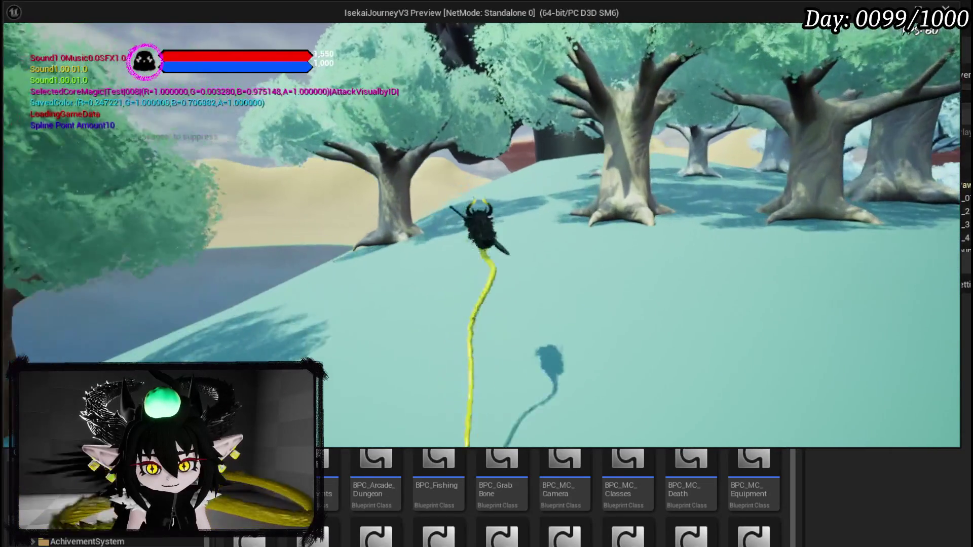
pyautogui.press('w')
pyautogui.press('w')
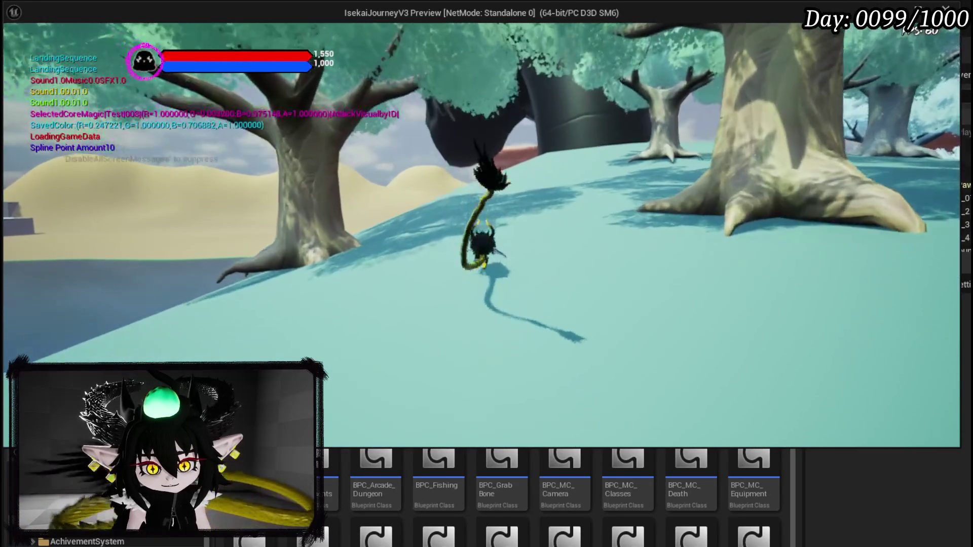
pyautogui.press('w')
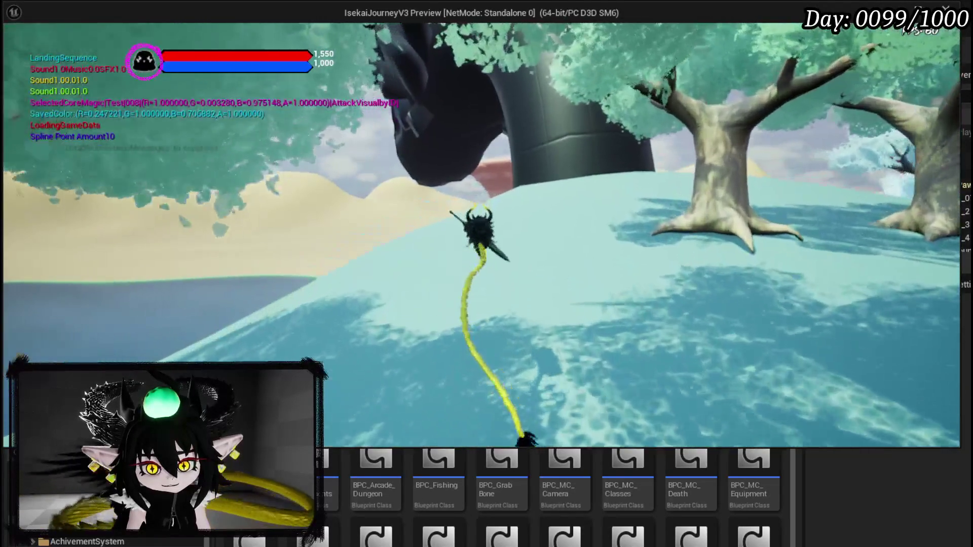
# - Land, run through the forest to inspect trees on the ground, then end the play-test
pyautogui.press('w')
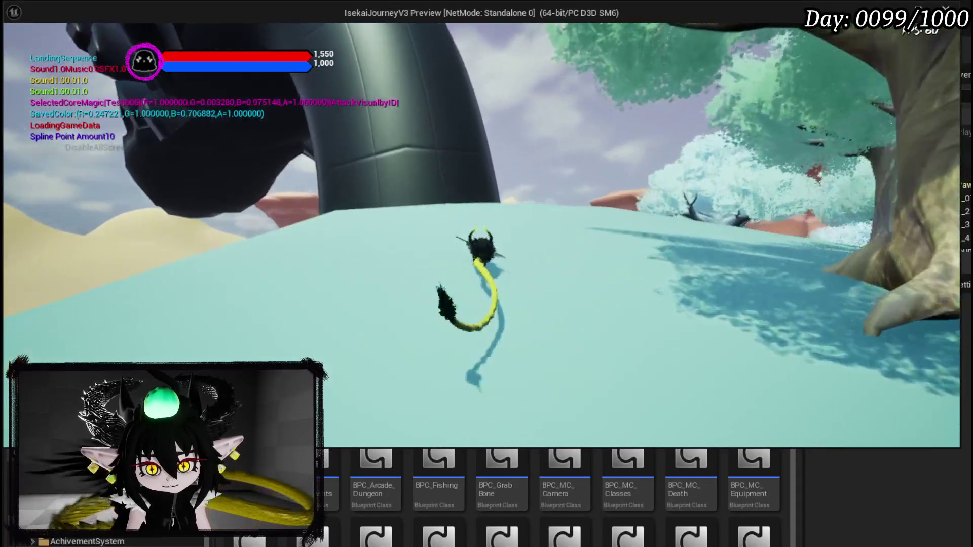
pyautogui.press('w')
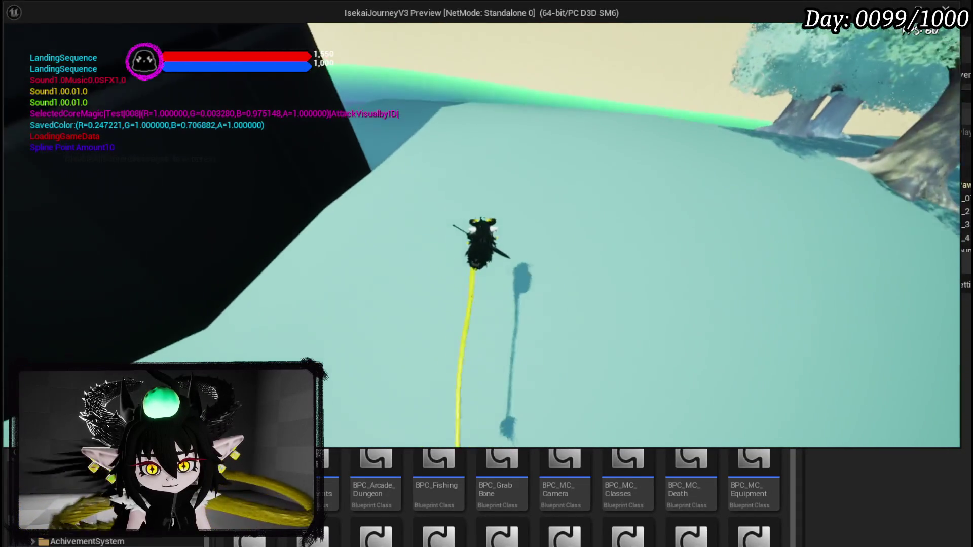
pyautogui.press('w')
pyautogui.press('w')
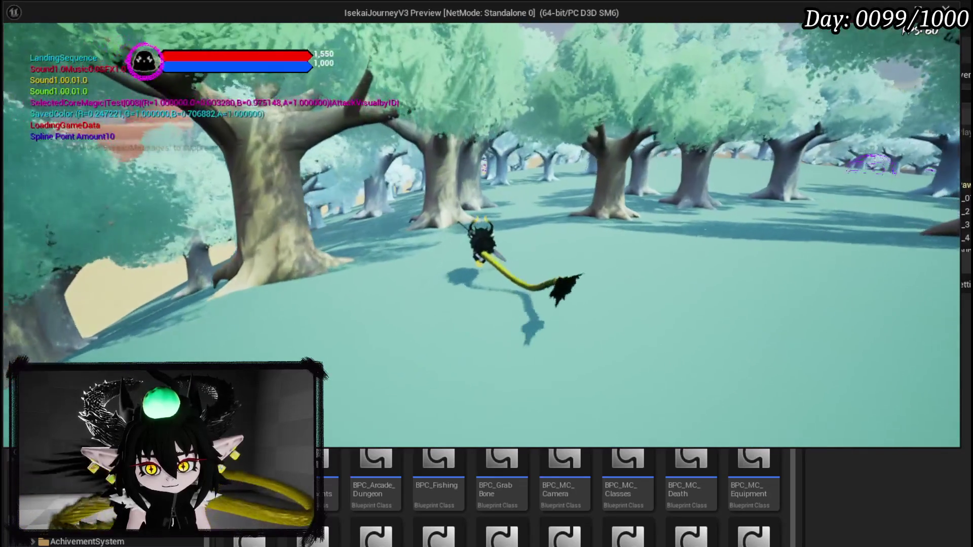
pyautogui.press('w')
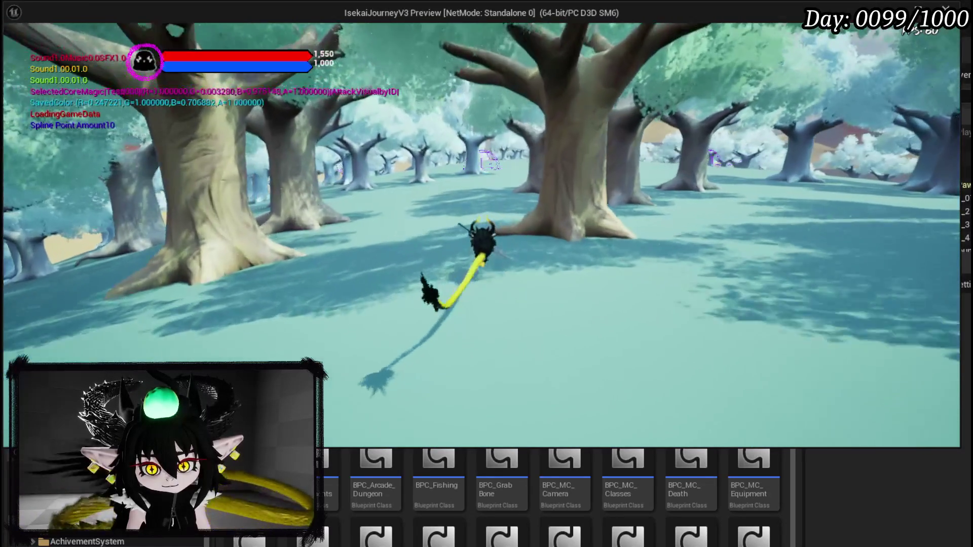
pyautogui.press('w')
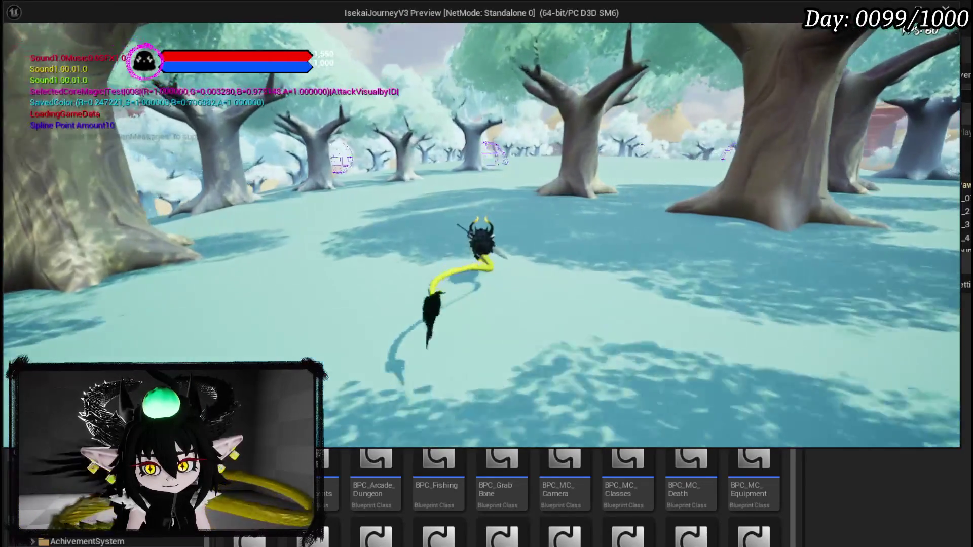
pyautogui.press('w')
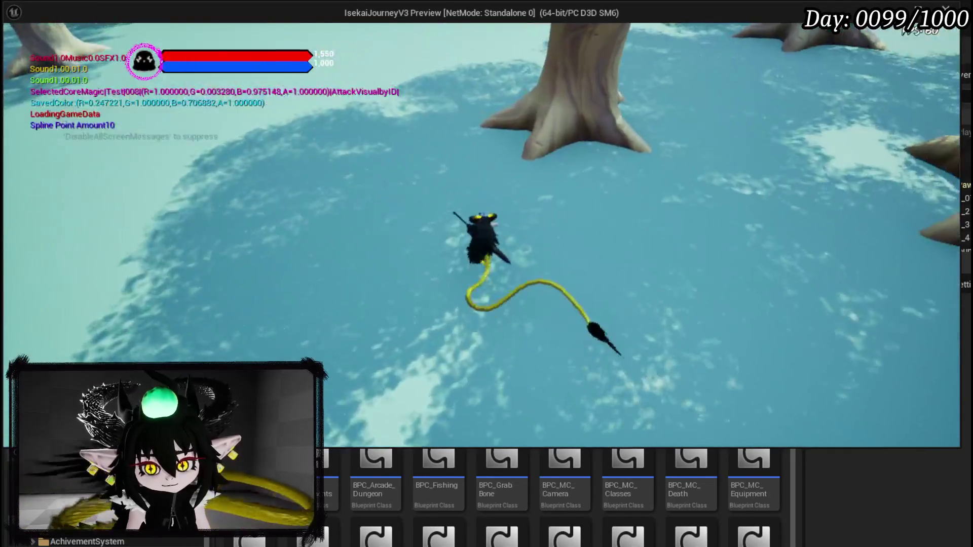
pyautogui.press('w')
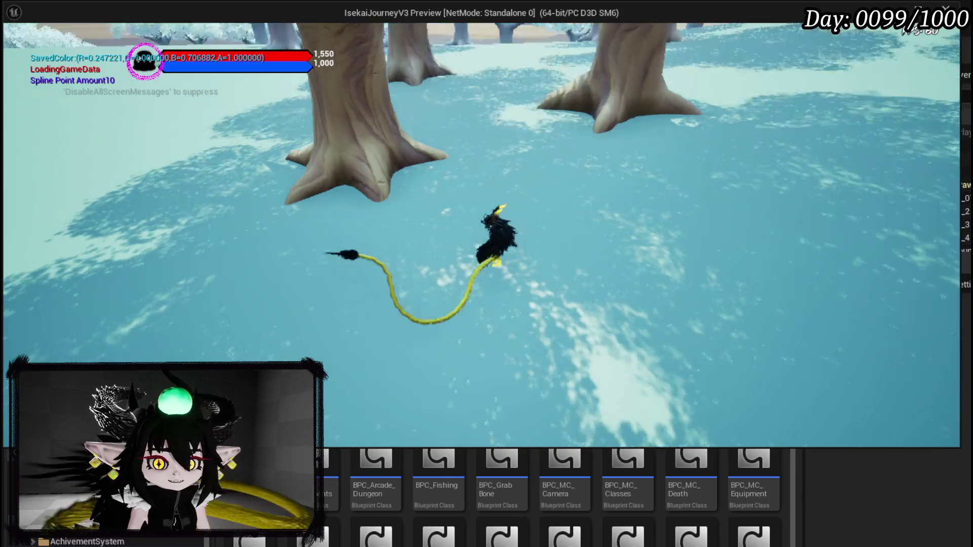
pyautogui.press('Escape')
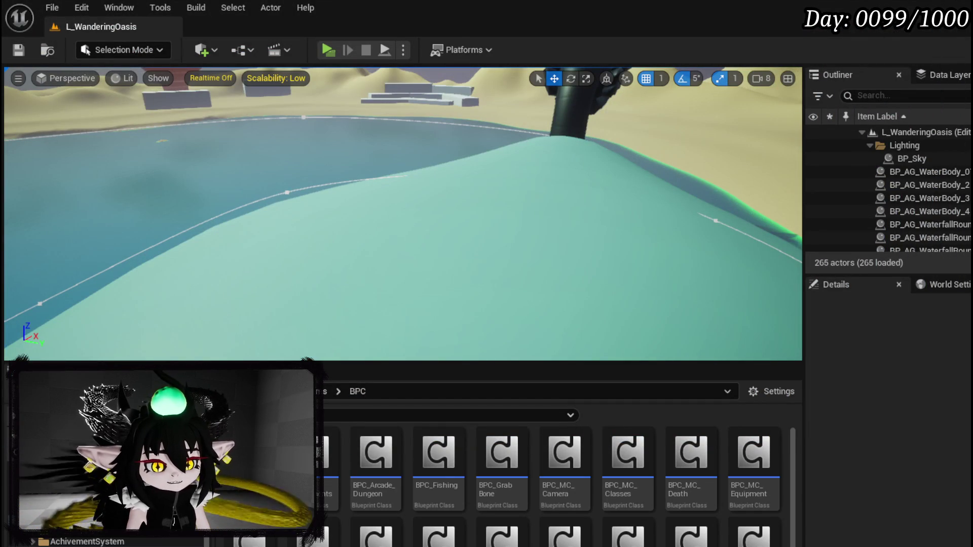
# - Bring up the BP_WanderingOasis CreateFoliage graph and pan to the Make Vector and line trace nodes
pyautogui.hotkey('alt', 'Tab')
pyautogui.scroll(-6, 254, 202)
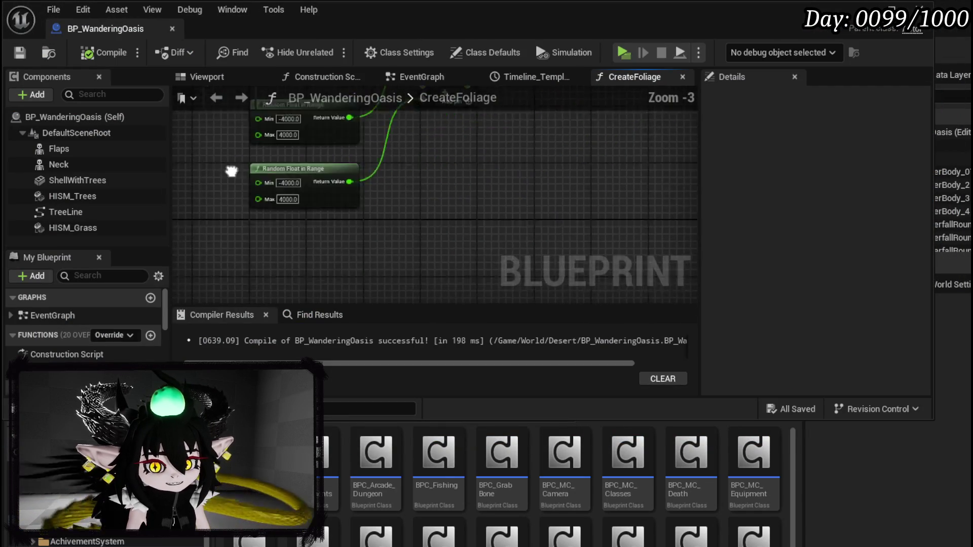
pyautogui.scroll(4, 294, 217)
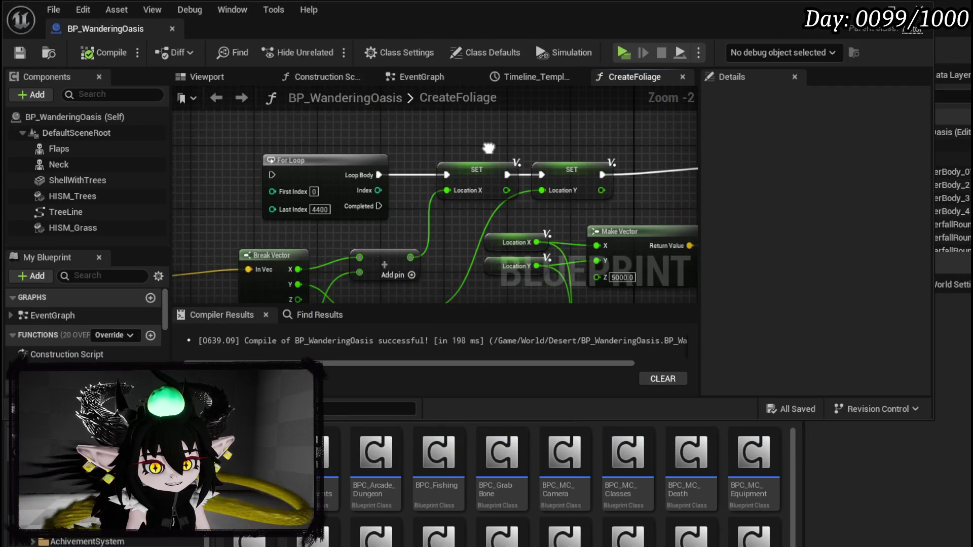
pyautogui.moveTo(488, 148); pyautogui.dragTo(531, 101)
pyautogui.moveTo(418, 184)
pyautogui.mouseDown()
pyautogui.moveTo(364, 135)
pyautogui.moveTo(238, 159)
pyautogui.moveTo(248, 155)
pyautogui.mouseUp()
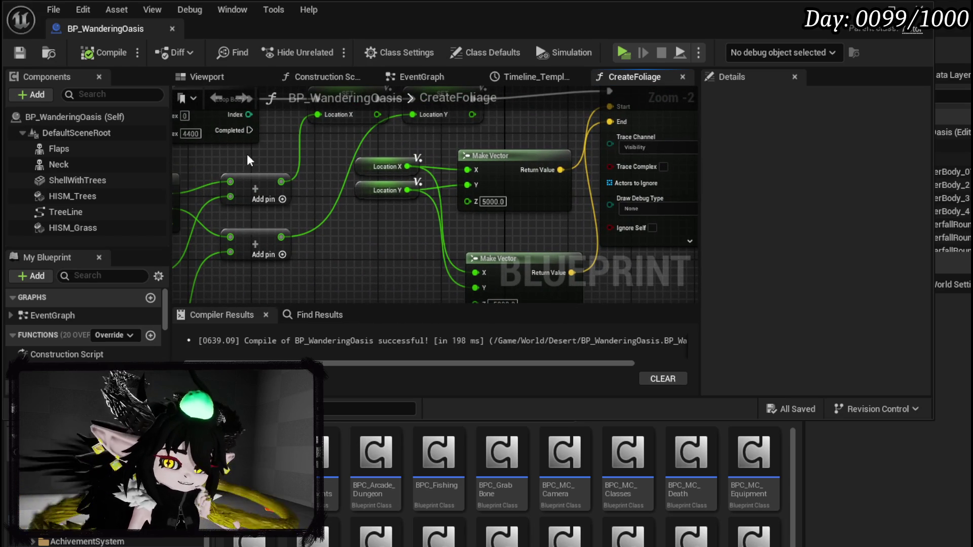
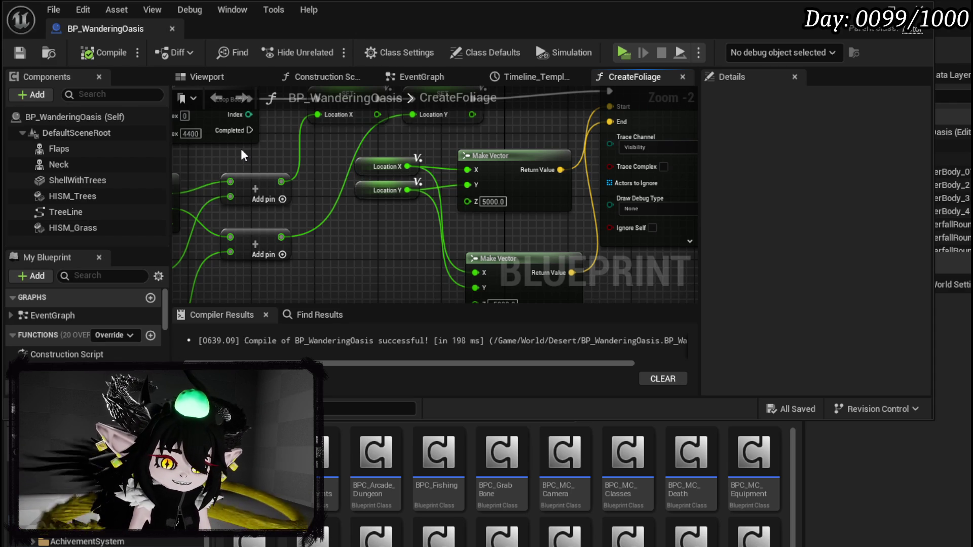
# - Set the grass Make Transform scale to X 10, Y 10 and Z 4
pyautogui.moveTo(292, 163); pyautogui.dragTo(478, 255)
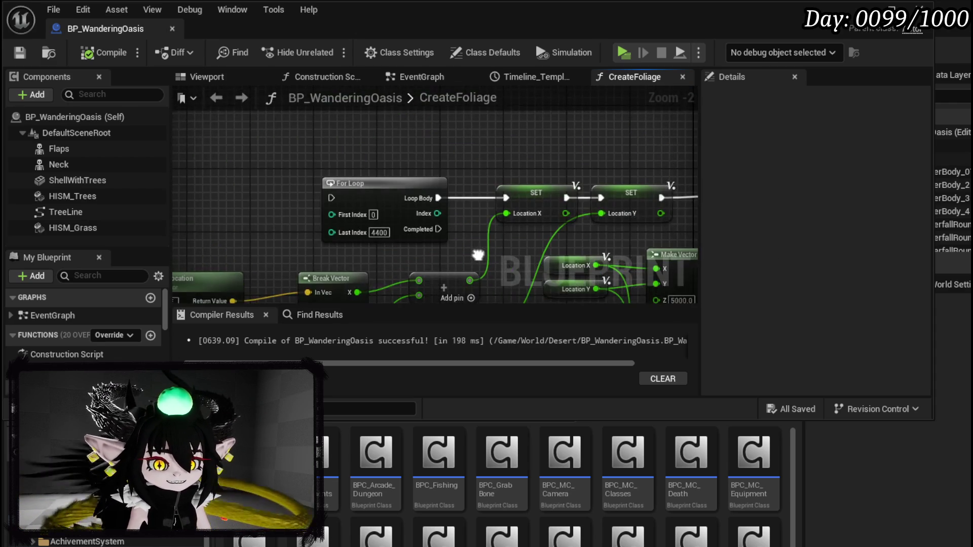
pyautogui.moveTo(303, 172)
pyautogui.mouseDown()
pyautogui.moveTo(397, 169)
pyautogui.moveTo(434, 191)
pyautogui.moveTo(207, 176)
pyautogui.moveTo(175, 161)
pyautogui.moveTo(183, 155)
pyautogui.moveTo(304, 262)
pyautogui.mouseUp()
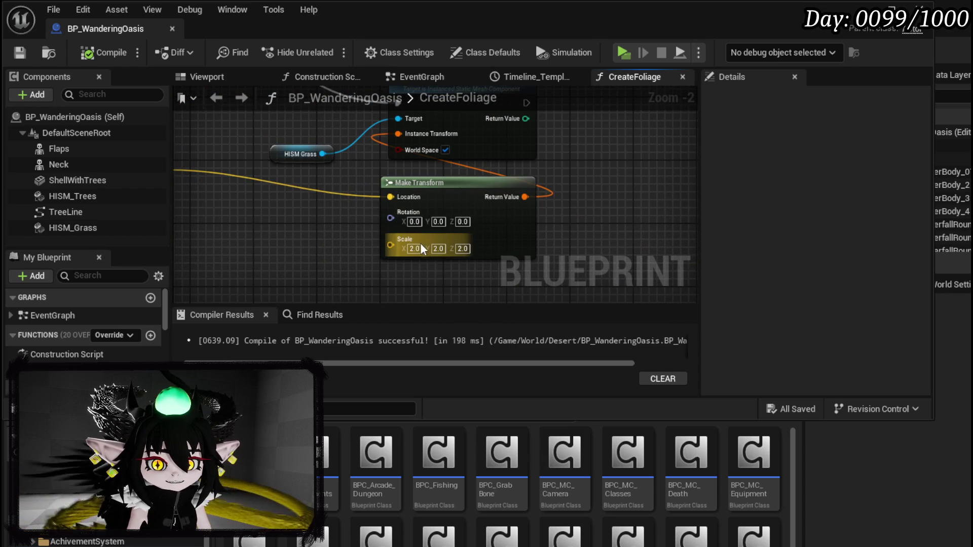
pyautogui.write('10')
pyautogui.press('Tab')
pyautogui.write('1')
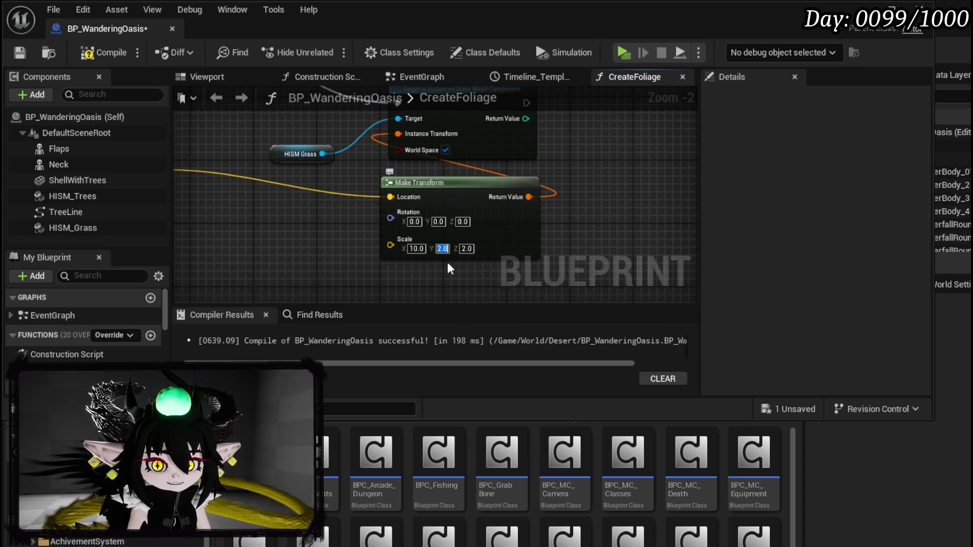
pyautogui.write('0')
pyautogui.press('Tab')
pyautogui.write('4')
pyautogui.press('Return')
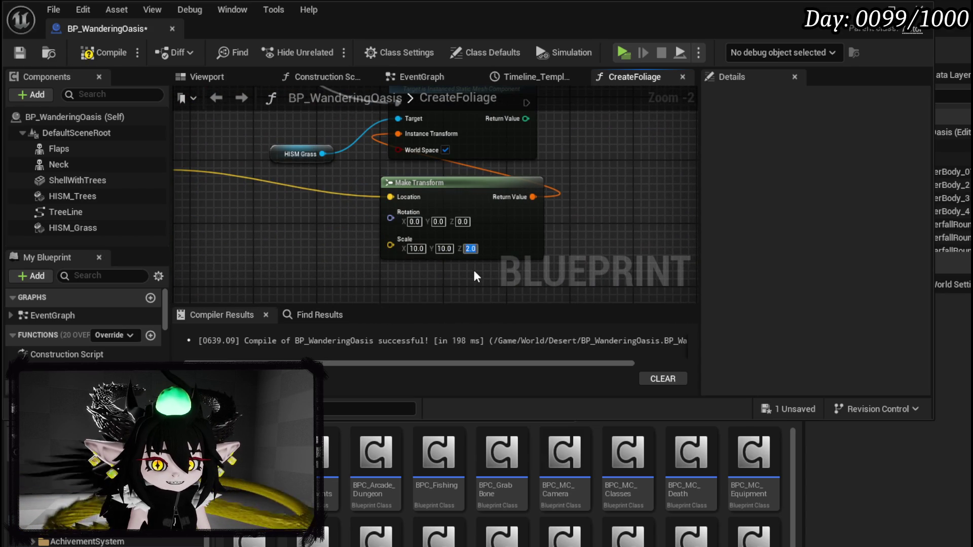
# - Commit the For Loop Last Index value of 100 to cut the foliage instance count
pyautogui.scroll(-3, 438, 270)
pyautogui.scroll(6, 418, 224)
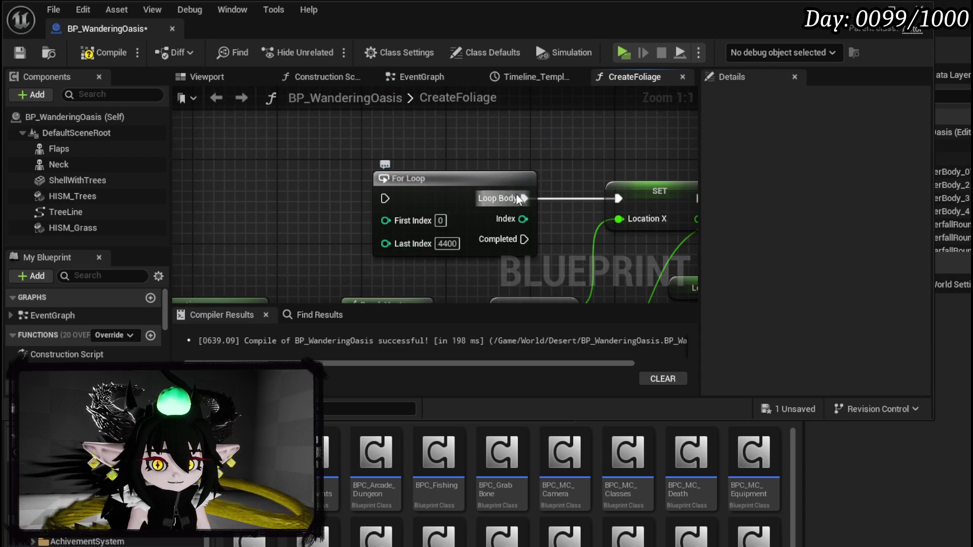
pyautogui.scroll(-3, 516, 193)
pyautogui.moveTo(470, 189)
pyautogui.mouseDown()
pyautogui.moveTo(243, 121)
pyautogui.moveTo(172, 116)
pyautogui.moveTo(203, 97)
pyautogui.moveTo(647, 225)
pyautogui.mouseUp()
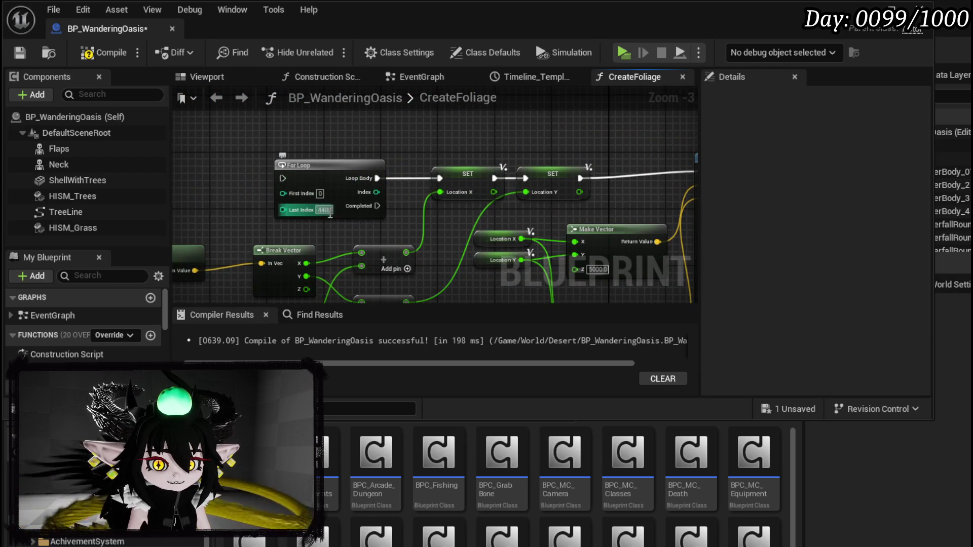
pyautogui.scroll(3, 337, 224)
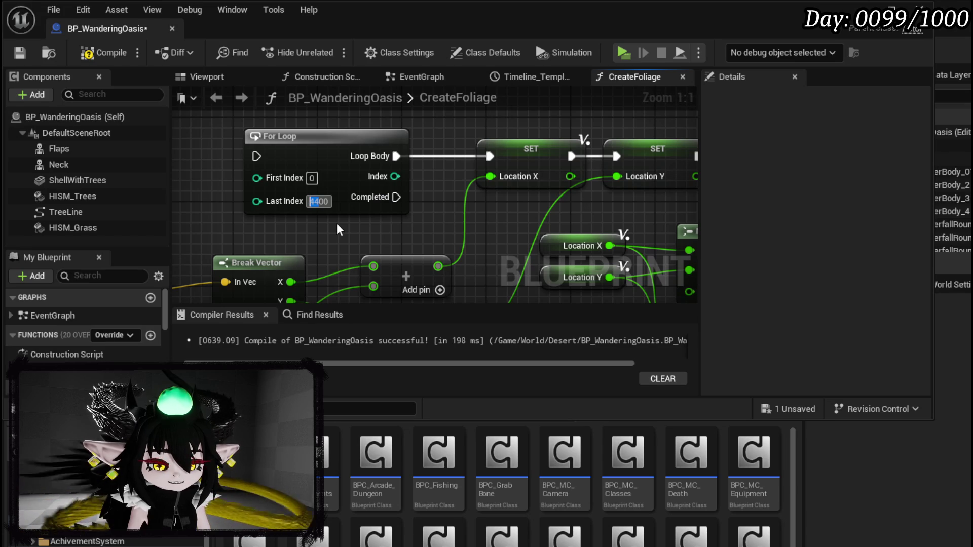
pyautogui.click(336, 223)
pyautogui.scroll(-6, 336, 223)
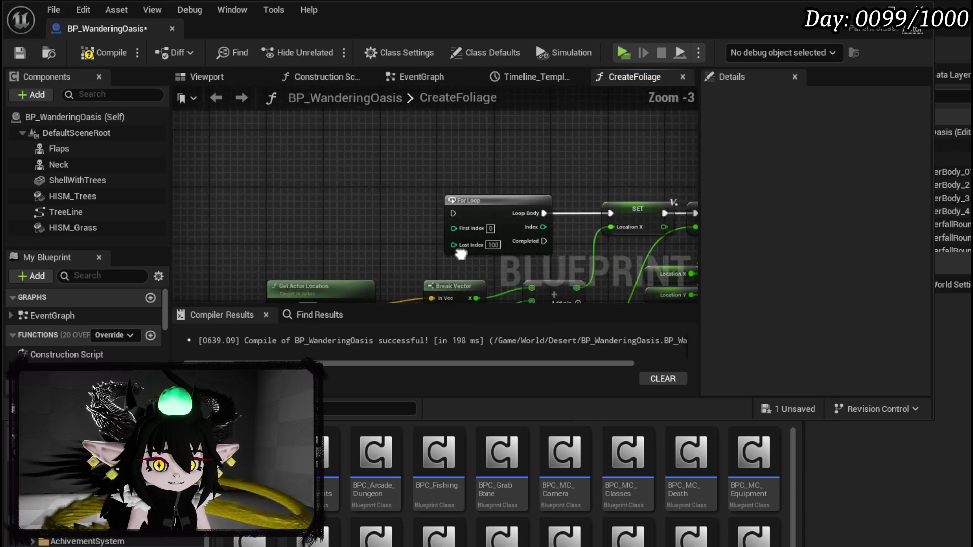
pyautogui.scroll(3, 410, 250)
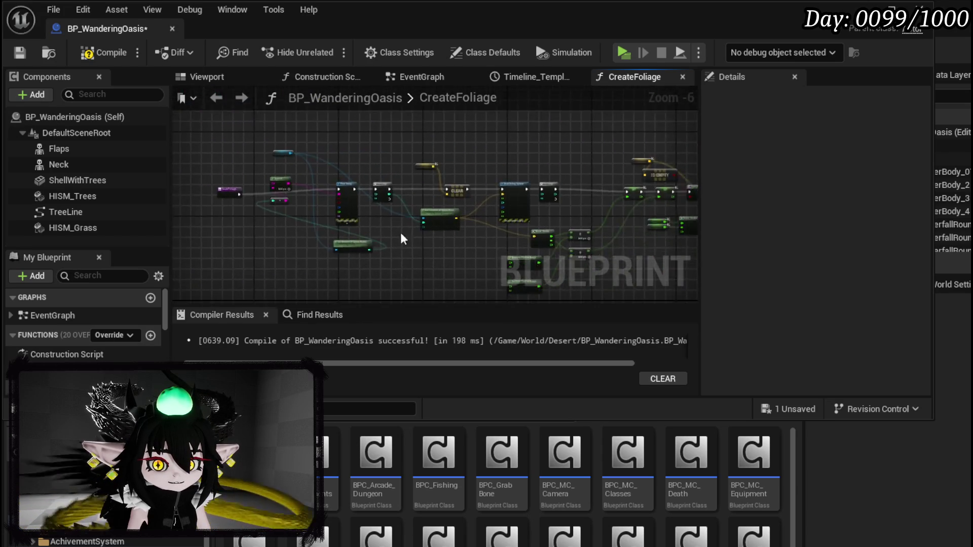
pyautogui.scroll(-2, 385, 216)
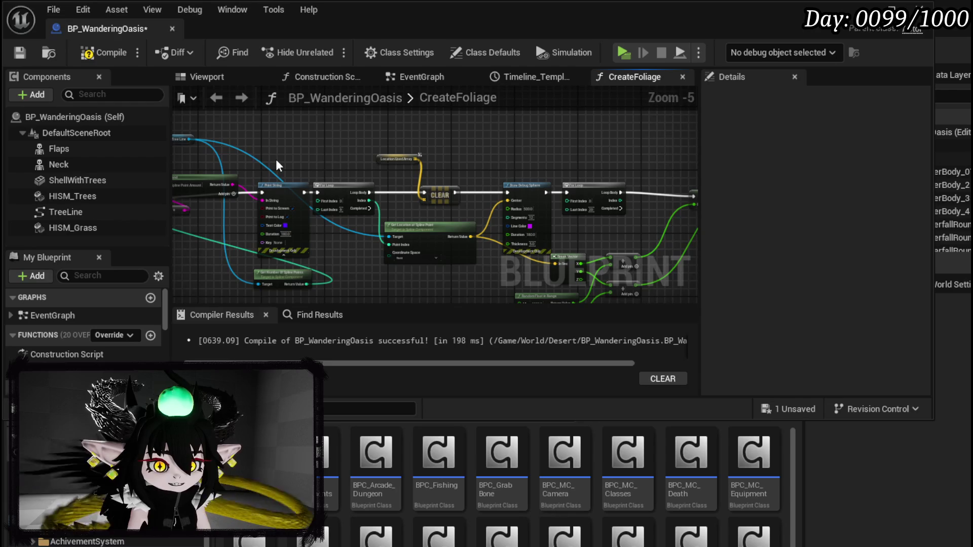
pyautogui.moveTo(332, 203); pyautogui.dragTo(333, 204)
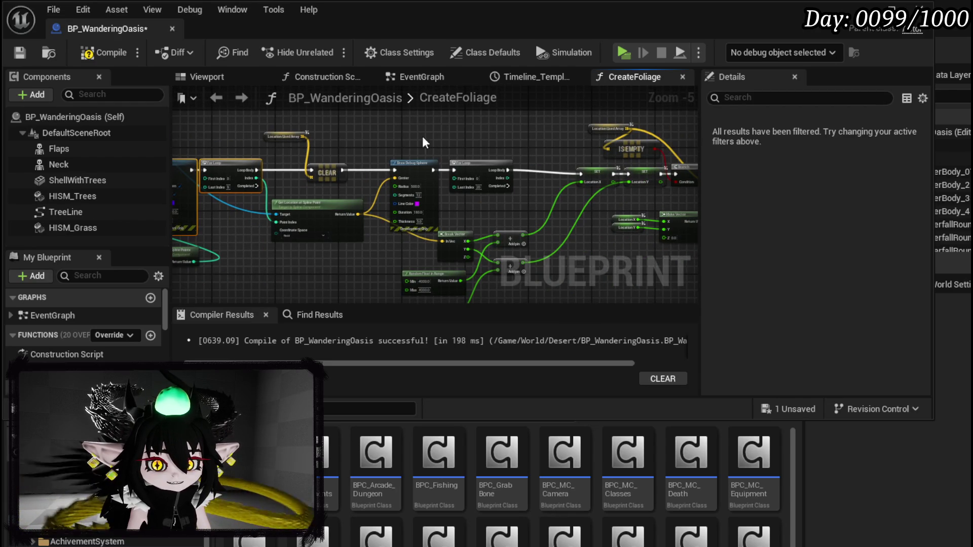
pyautogui.moveTo(510, 216)
pyautogui.mouseDown()
pyautogui.moveTo(334, 147)
pyautogui.moveTo(464, 172)
pyautogui.mouseUp()
pyautogui.moveTo(338, 162)
pyautogui.mouseDown()
pyautogui.moveTo(420, 167)
pyautogui.moveTo(335, 193)
pyautogui.moveTo(260, 189)
pyautogui.mouseUp()
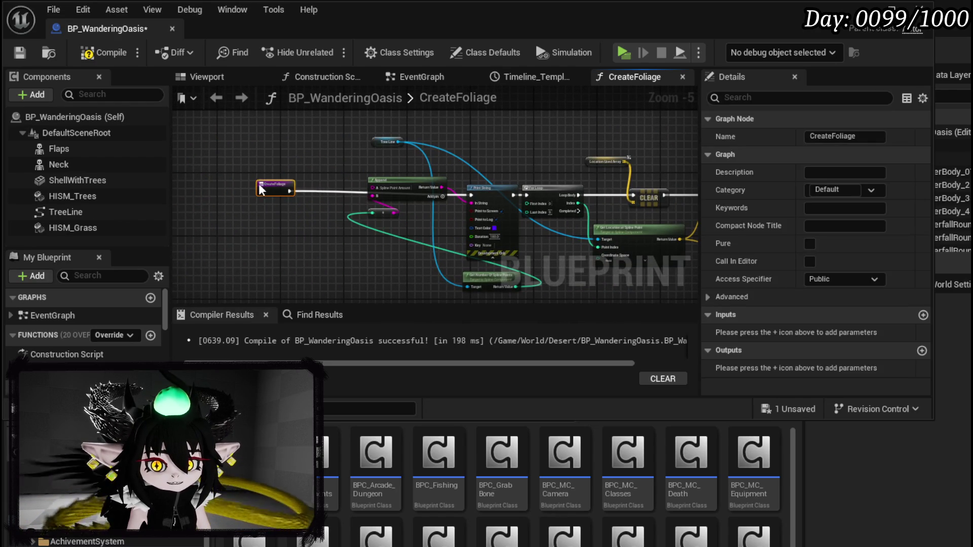
pyautogui.moveTo(334, 124)
pyautogui.mouseDown()
pyautogui.moveTo(506, 227)
pyautogui.moveTo(704, 266)
pyautogui.moveTo(652, 280)
pyautogui.moveTo(653, 289)
pyautogui.moveTo(660, 280)
pyautogui.mouseUp()
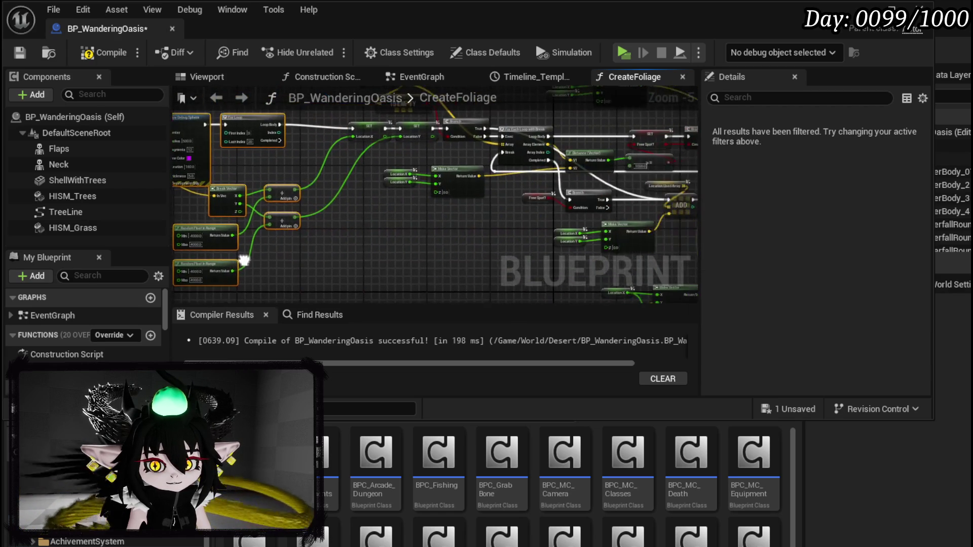
pyautogui.moveTo(326, 236); pyautogui.dragTo(281, 287)
pyautogui.moveTo(356, 181); pyautogui.dragTo(416, 130)
pyautogui.moveTo(441, 208); pyautogui.dragTo(297, 202)
pyautogui.moveTo(289, 279)
pyautogui.mouseDown()
pyautogui.moveTo(233, 260)
pyautogui.moveTo(435, 128)
pyautogui.mouseUp()
pyautogui.moveTo(657, 169); pyautogui.dragTo(498, 175)
pyautogui.moveTo(471, 135); pyautogui.dragTo(296, 212)
pyautogui.moveTo(360, 272); pyautogui.dragTo(410, 167)
pyautogui.moveTo(227, 255); pyautogui.dragTo(417, 168)
pyautogui.moveTo(478, 182)
pyautogui.mouseDown()
pyautogui.moveTo(406, 248)
pyautogui.moveTo(415, 245)
pyautogui.moveTo(350, 232)
pyautogui.mouseUp()
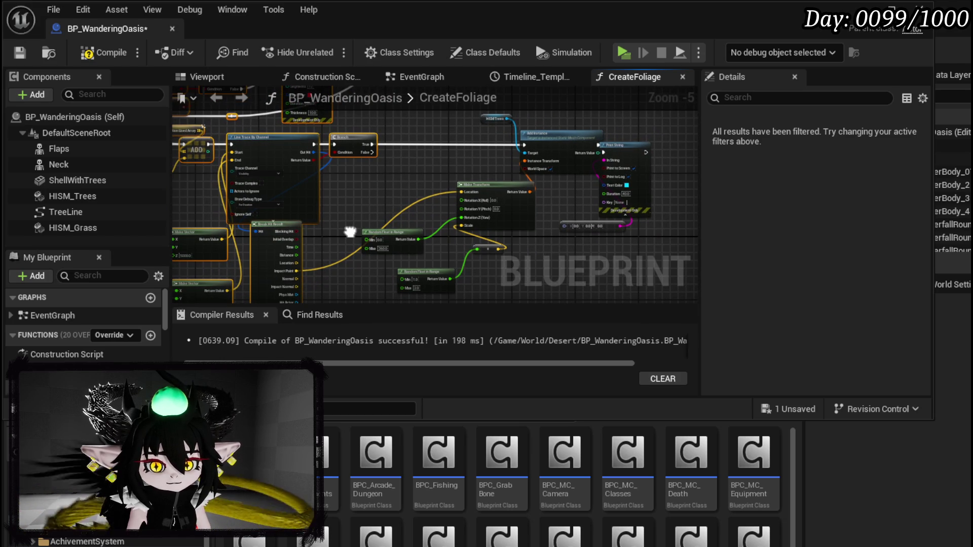
pyautogui.moveTo(350, 232); pyautogui.dragTo(346, 208)
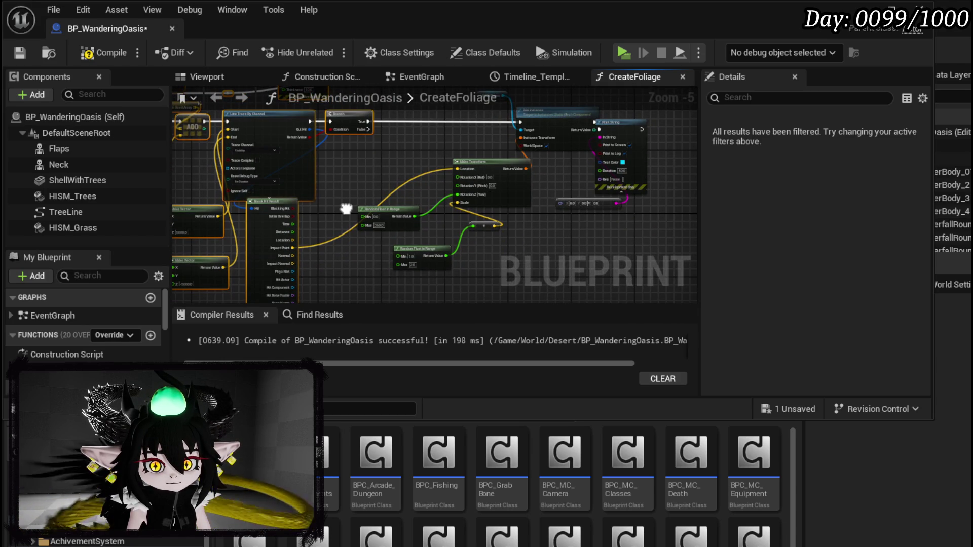
pyautogui.moveTo(347, 209)
pyautogui.mouseDown()
pyautogui.moveTo(338, 261)
pyautogui.moveTo(177, 229)
pyautogui.moveTo(175, 219)
pyautogui.mouseUp()
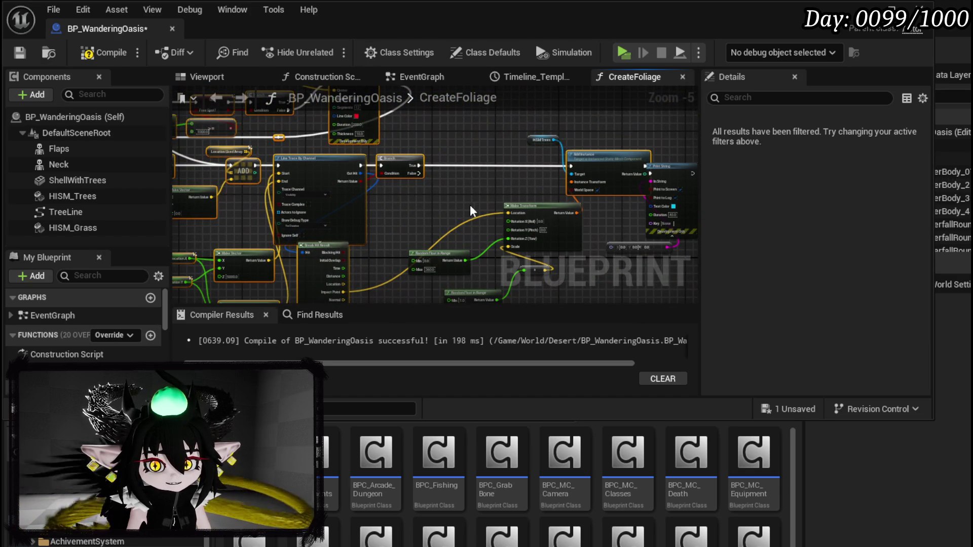
pyautogui.scroll(4, 514, 181)
pyautogui.scroll(-2, 513, 182)
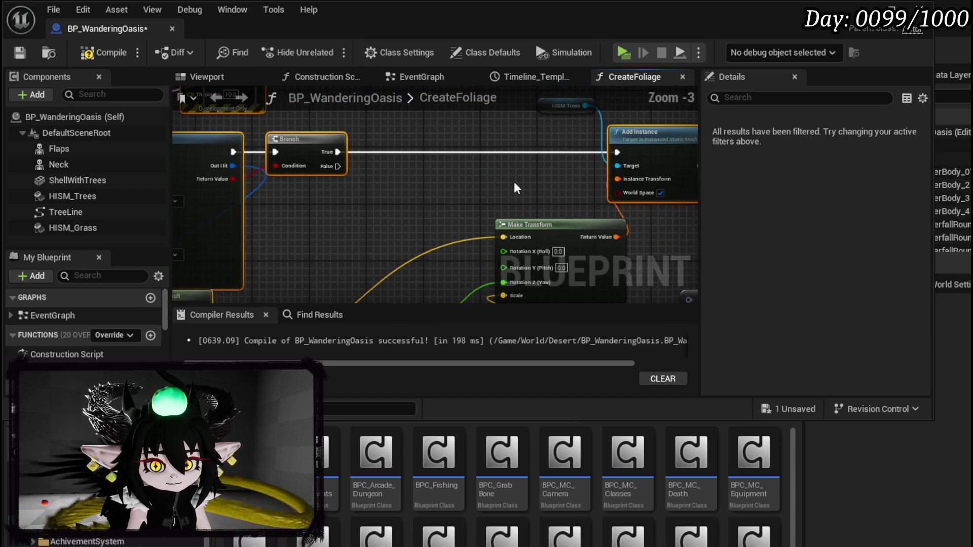
pyautogui.scroll(-1, 514, 181)
pyautogui.moveTo(569, 129); pyautogui.dragTo(408, 115)
pyautogui.moveTo(273, 147)
pyautogui.mouseDown()
pyautogui.moveTo(466, 261)
pyautogui.moveTo(405, 193)
pyautogui.moveTo(479, 229)
pyautogui.mouseUp()
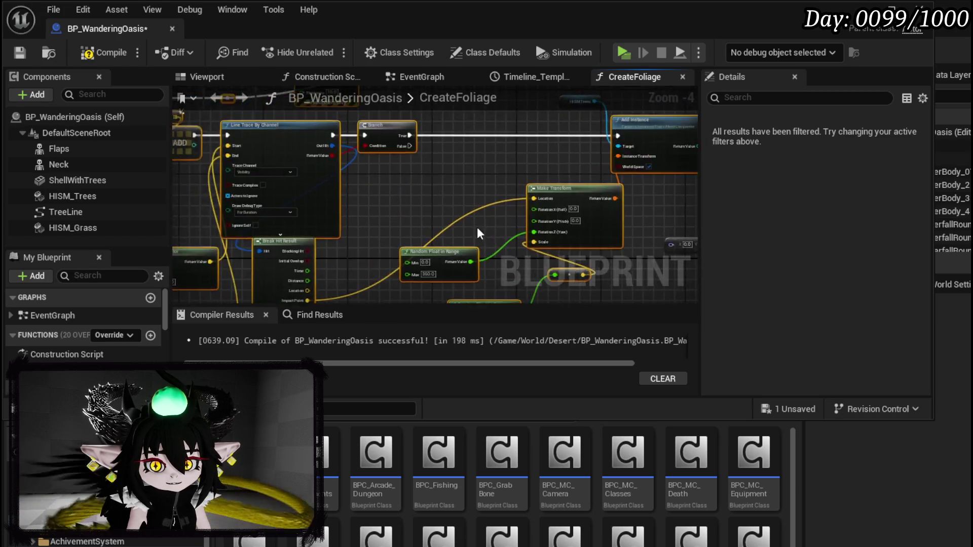
pyautogui.scroll(-3, 473, 223)
pyautogui.scroll(2, 550, 214)
pyautogui.scroll(1, 417, 199)
pyautogui.scroll(-1, 417, 199)
pyautogui.moveTo(417, 198); pyautogui.dragTo(557, 304)
pyautogui.moveTo(219, 157); pyautogui.dragTo(347, 150)
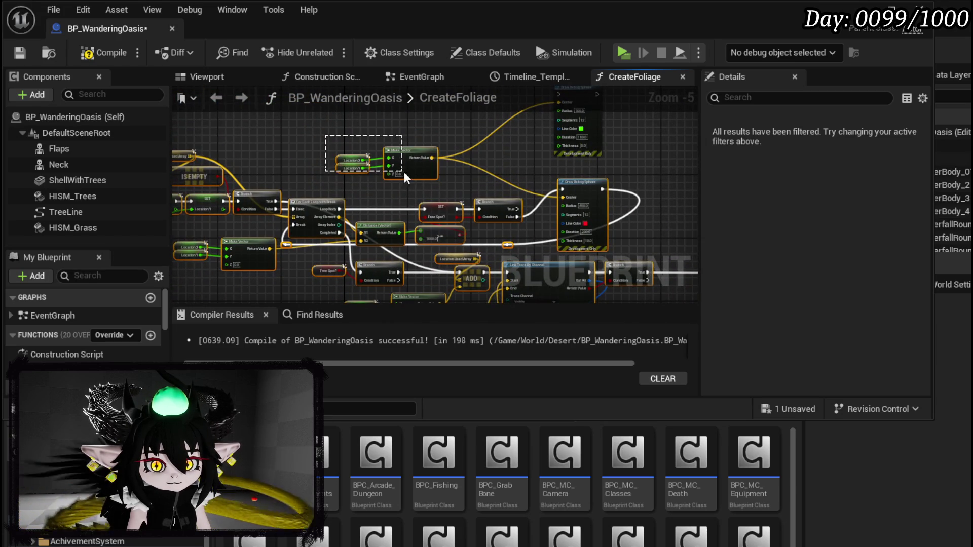
pyautogui.moveTo(646, 203); pyautogui.dragTo(325, 108)
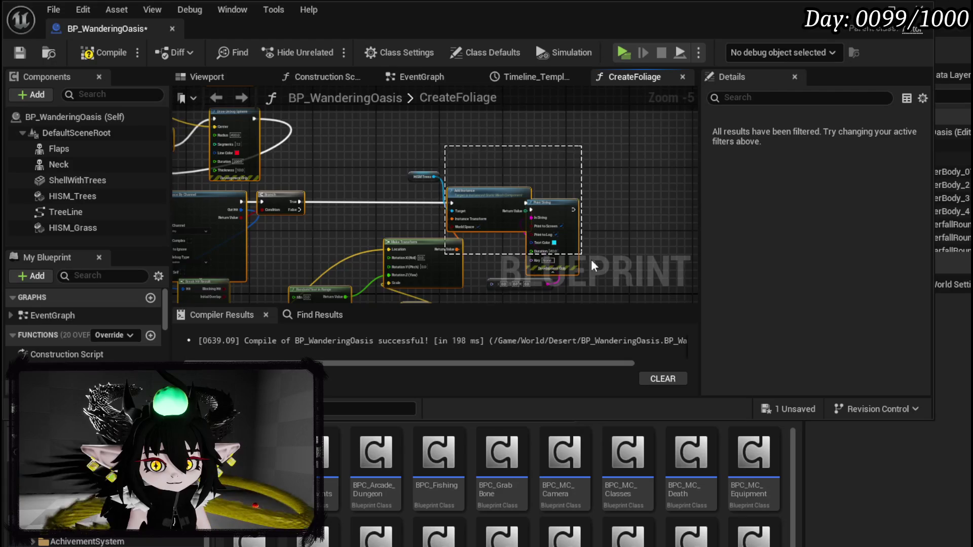
pyautogui.scroll(-1, 336, 193)
pyautogui.moveTo(394, 299)
pyautogui.mouseDown()
pyautogui.moveTo(419, 208)
pyautogui.moveTo(370, 235)
pyautogui.moveTo(475, 245)
pyautogui.moveTo(394, 242)
pyautogui.moveTo(360, 219)
pyautogui.mouseUp()
pyautogui.scroll(2, 361, 219)
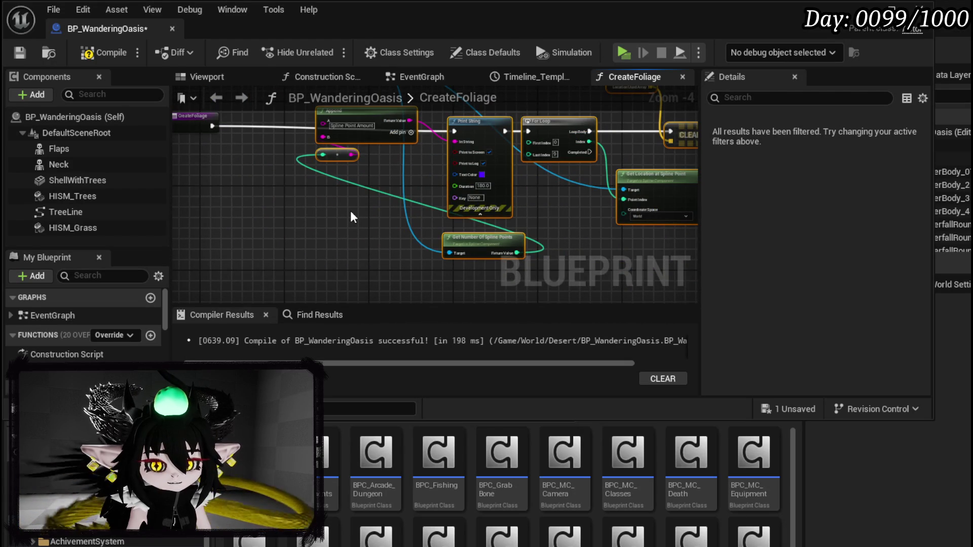
pyautogui.moveTo(351, 212)
pyautogui.mouseDown()
pyautogui.moveTo(341, 235)
pyautogui.moveTo(369, 239)
pyautogui.moveTo(369, 288)
pyautogui.moveTo(324, 234)
pyautogui.mouseUp()
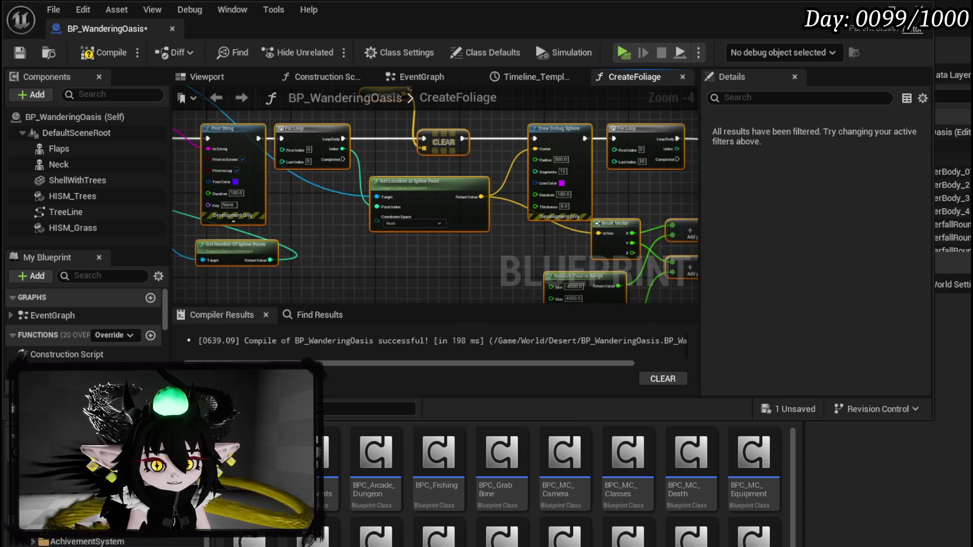
pyautogui.moveTo(105, 218); pyautogui.dragTo(459, 266)
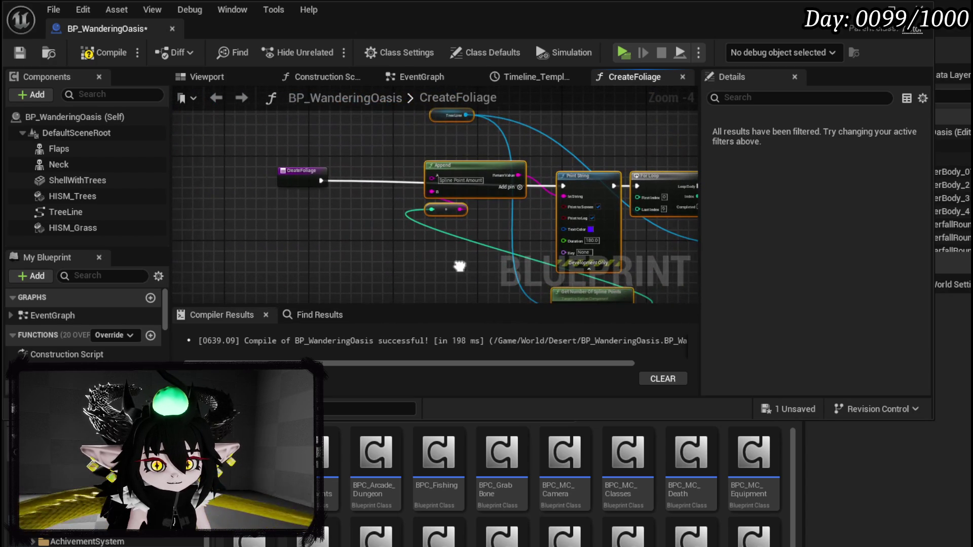
# - Add a new input parameter to the CreateFoliage entry node, then remove it again
pyautogui.click(308, 204)
pyautogui.click(287, 177)
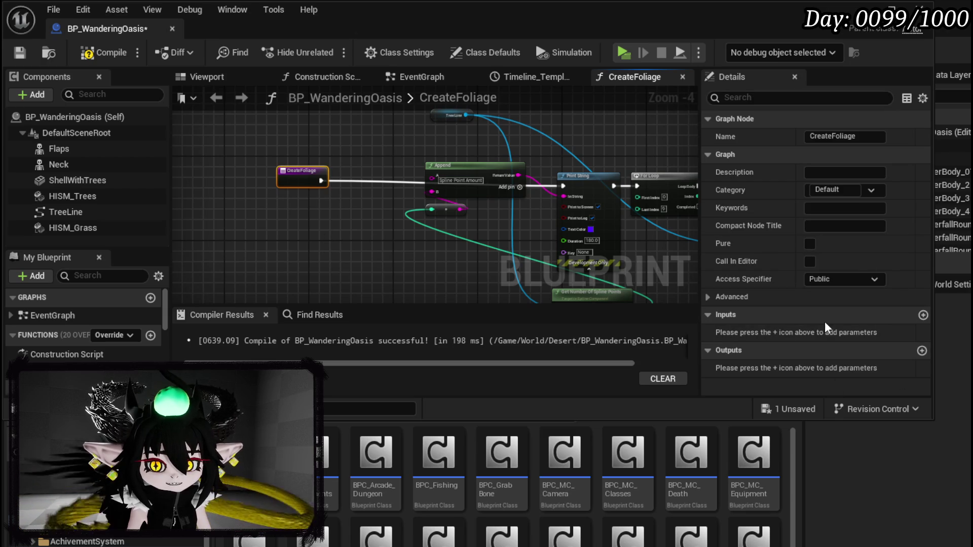
pyautogui.click(922, 315)
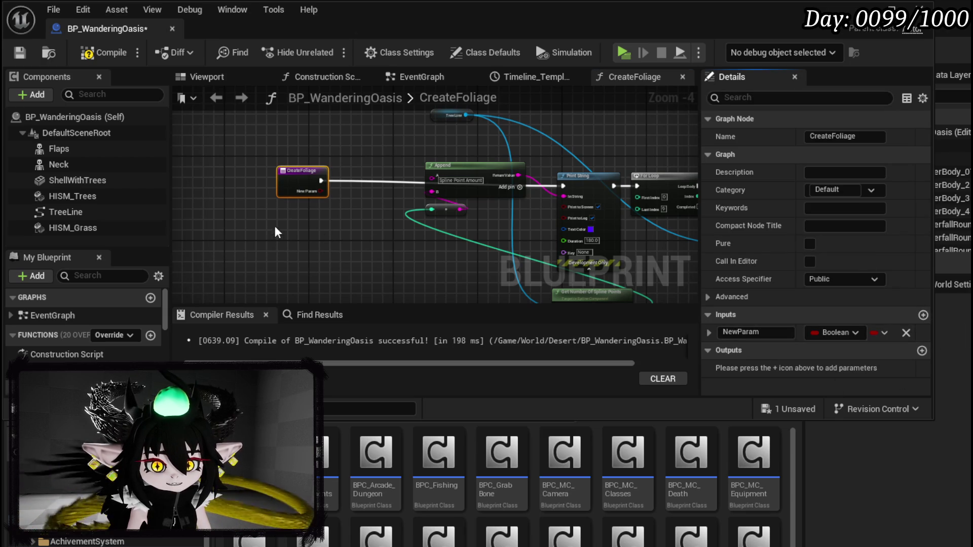
pyautogui.click(906, 332)
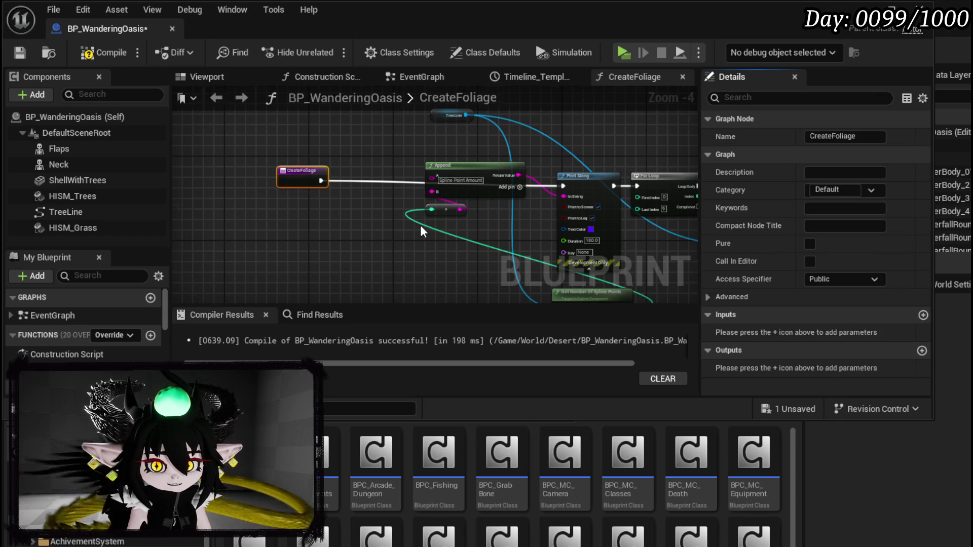
pyautogui.scroll(-1, 421, 225)
pyautogui.moveTo(420, 225)
pyautogui.mouseDown()
pyautogui.moveTo(389, 215)
pyautogui.moveTo(522, 187)
pyautogui.moveTo(345, 206)
pyautogui.mouseUp()
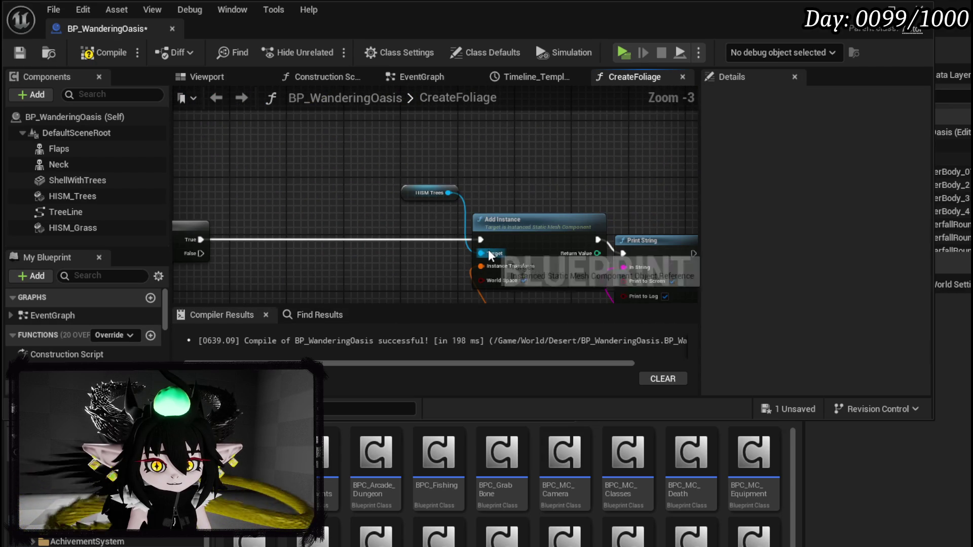
# - Rename the Target input to HISM and the function to CreateFoliageOnSpline, then compile
pyautogui.moveTo(453, 238)
pyautogui.mouseDown()
pyautogui.moveTo(175, 167)
pyautogui.moveTo(790, 253)
pyautogui.moveTo(293, 229)
pyautogui.moveTo(304, 236)
pyautogui.mouseUp()
pyautogui.scroll(2, 256, 191)
pyautogui.scroll(2, 338, 207)
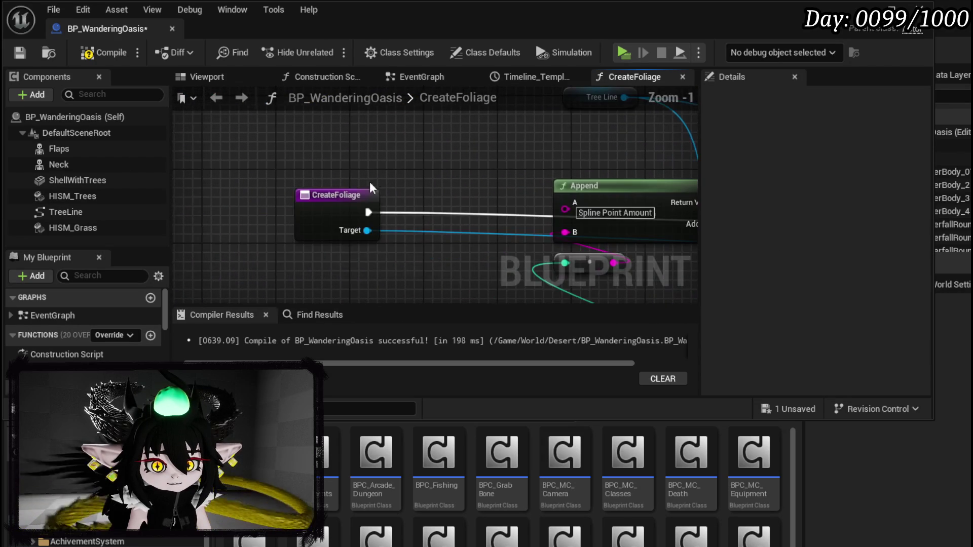
pyautogui.click(344, 228)
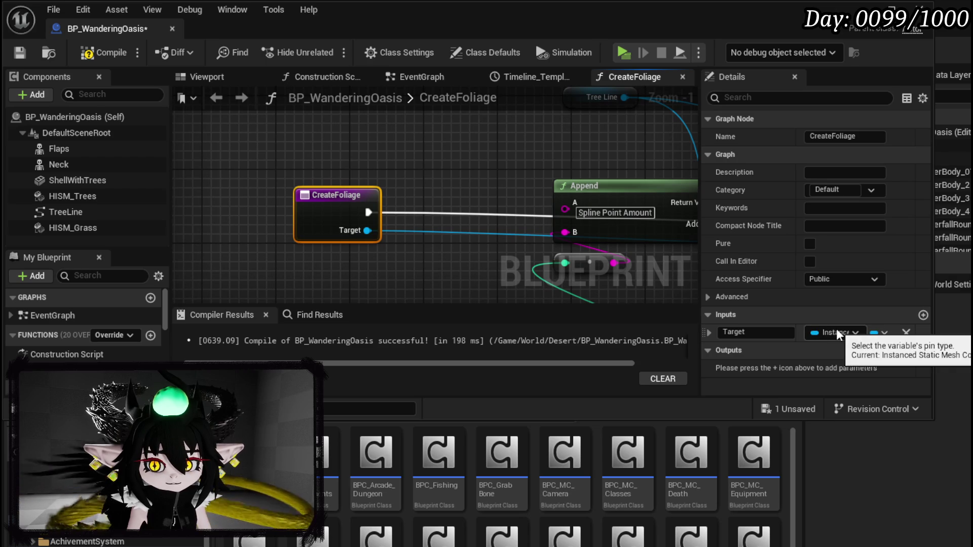
pyautogui.click(752, 333)
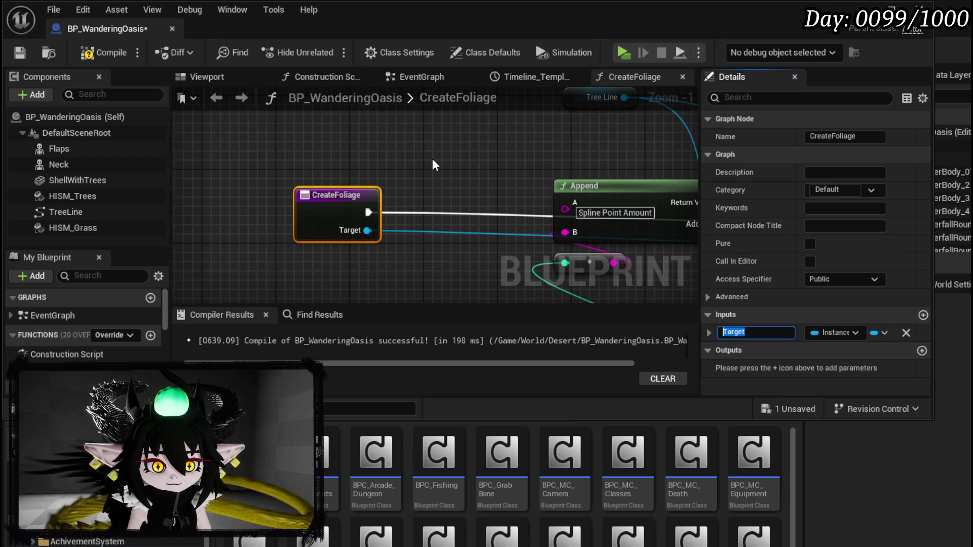
pyautogui.write('HISM')
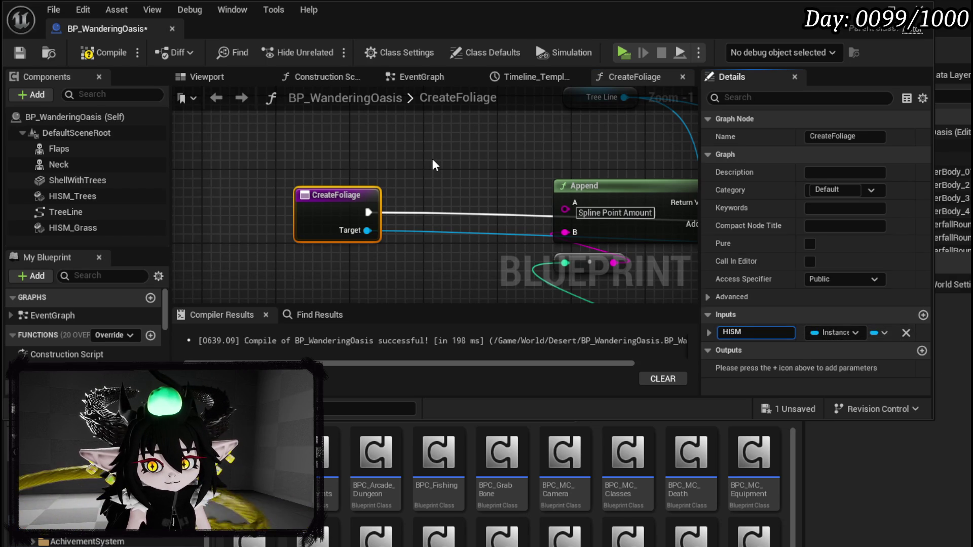
pyautogui.press('Return')
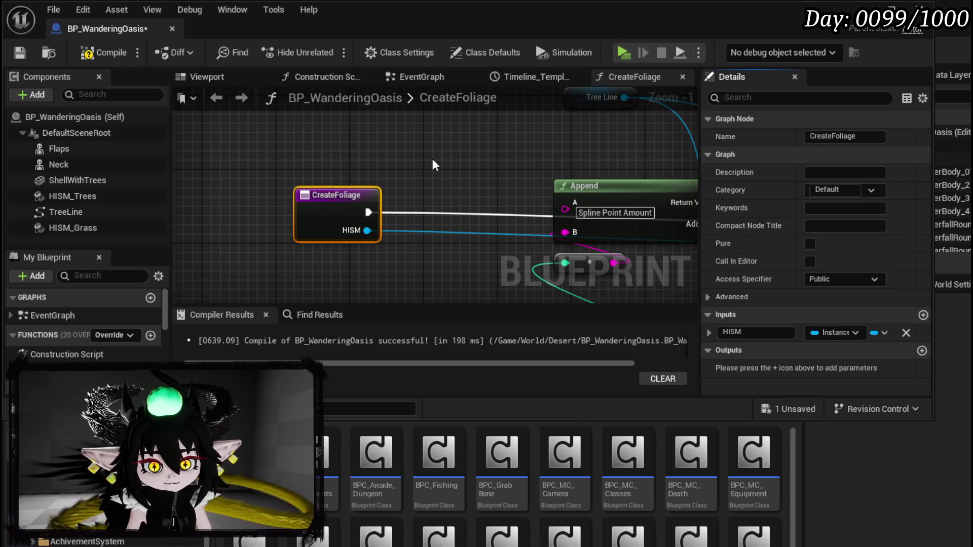
pyautogui.click(868, 138)
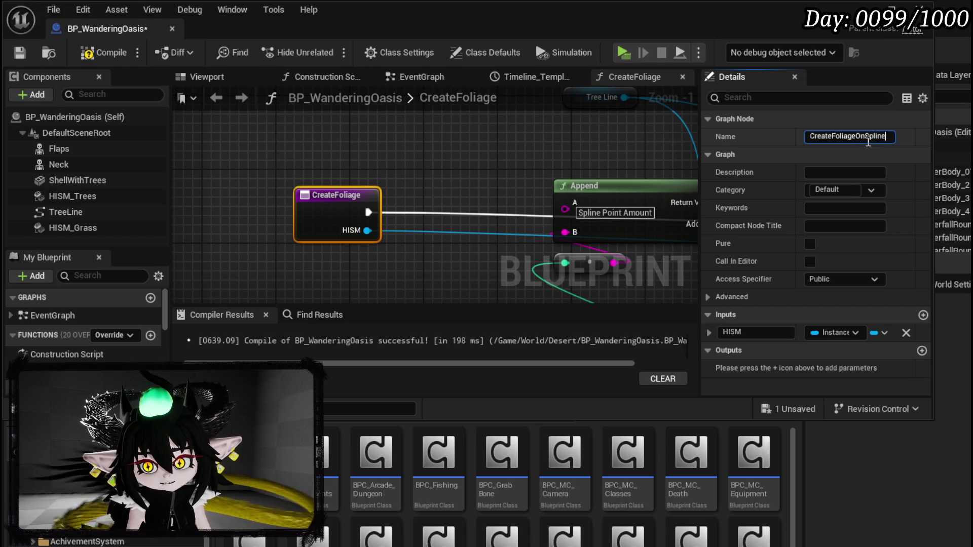
pyautogui.press('Return')
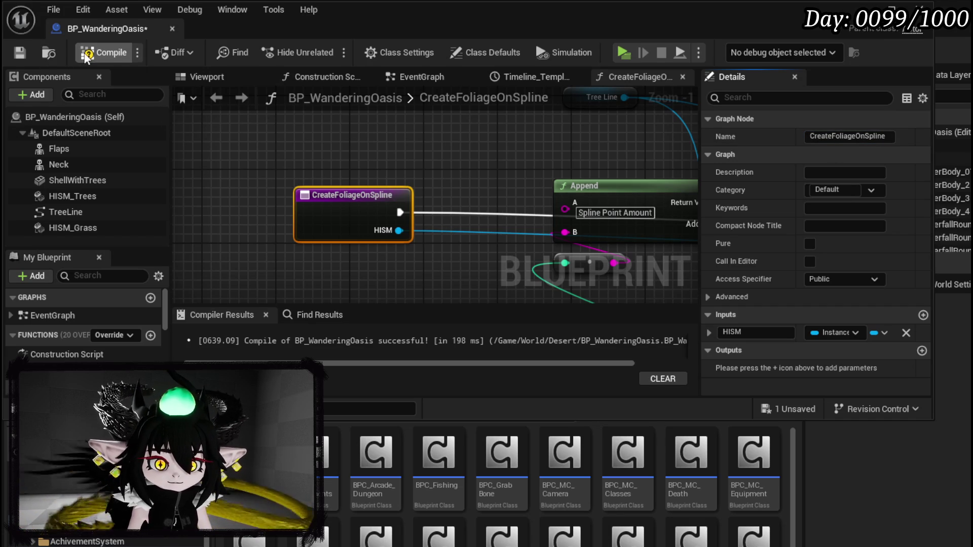
pyautogui.click(29, 51)
# - Rename the LastIndex input to Density, then compile and save the blueprint
pyautogui.scroll(-4, 427, 166)
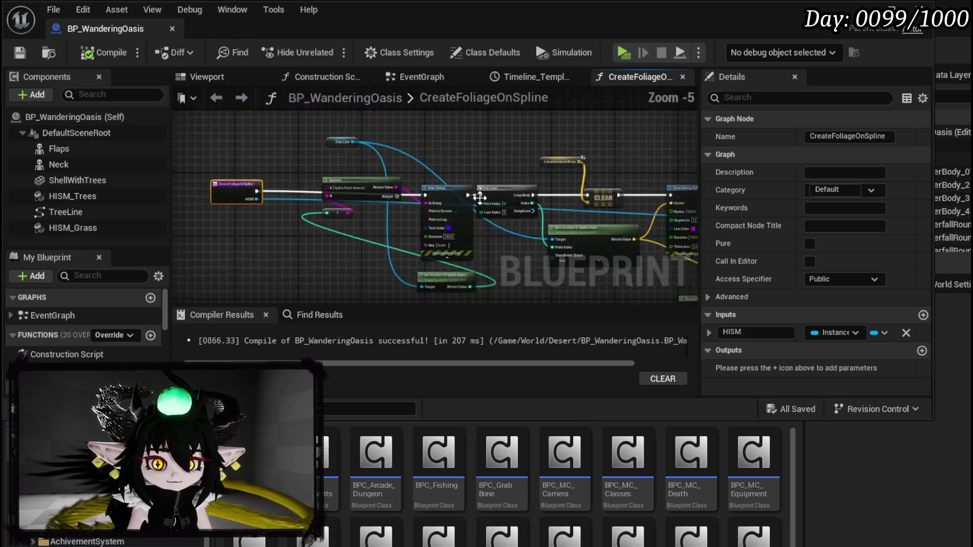
pyautogui.moveTo(558, 213)
pyautogui.mouseDown()
pyautogui.moveTo(405, 203)
pyautogui.moveTo(304, 182)
pyautogui.moveTo(382, 193)
pyautogui.mouseUp()
pyautogui.scroll(2, 382, 192)
pyautogui.moveTo(473, 193)
pyautogui.mouseDown()
pyautogui.moveTo(483, 227)
pyautogui.moveTo(422, 212)
pyautogui.moveTo(567, 200)
pyautogui.moveTo(126, 189)
pyautogui.moveTo(273, 201)
pyautogui.moveTo(269, 183)
pyautogui.mouseUp()
pyautogui.scroll(-2, 483, 226)
pyautogui.scroll(4, 307, 230)
pyautogui.doubleClick(740, 349)
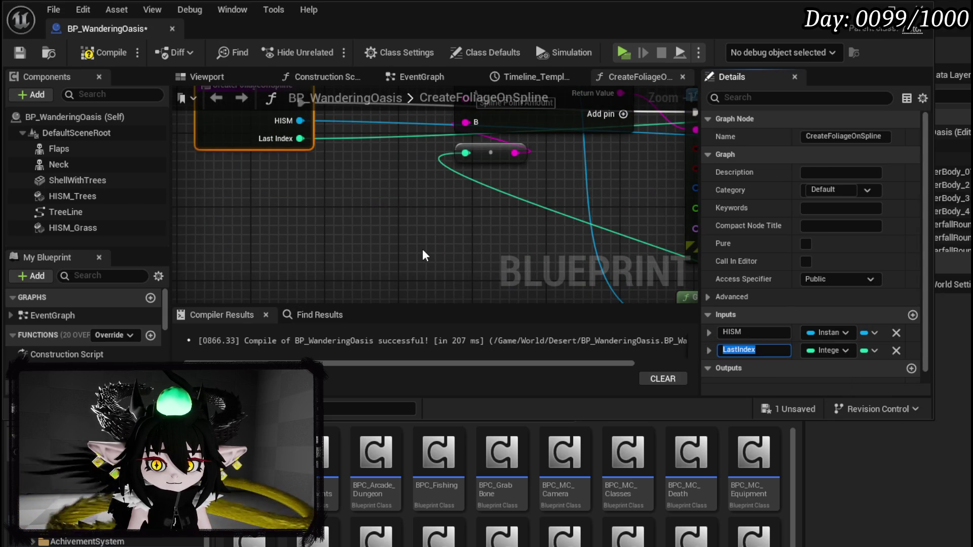
pyautogui.write('Density')
pyautogui.press('Return')
pyautogui.click(101, 52)
pyautogui.click(20, 53)
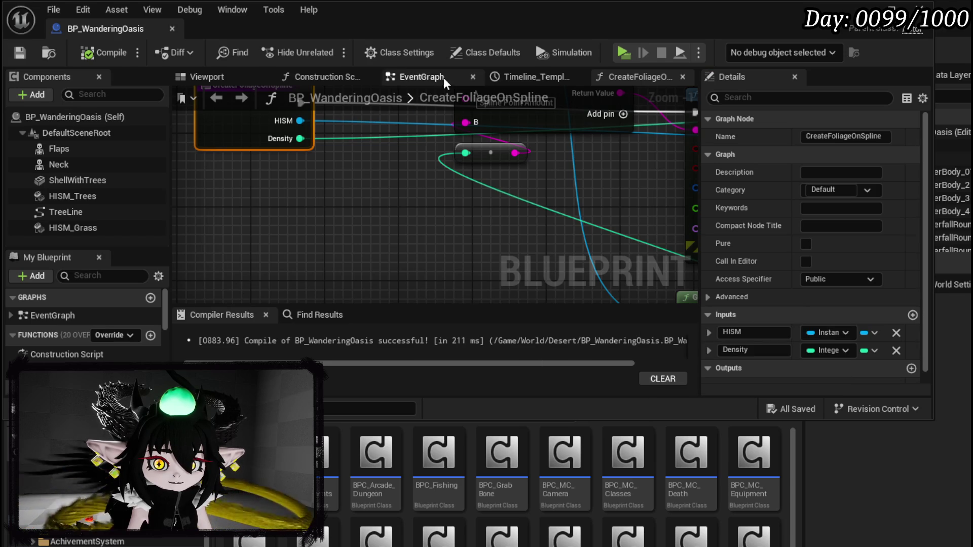
# - In EventGraph, wire HISM_Trees into the Create Foliage on Spline call with Density 20
pyautogui.scroll(-5, 475, 244)
pyautogui.moveTo(325, 178)
pyautogui.mouseDown()
pyautogui.moveTo(204, 143)
pyautogui.moveTo(186, 109)
pyautogui.mouseUp()
pyautogui.click(445, 211)
pyautogui.moveTo(486, 170); pyautogui.dragTo(567, 241)
pyautogui.click(414, 84)
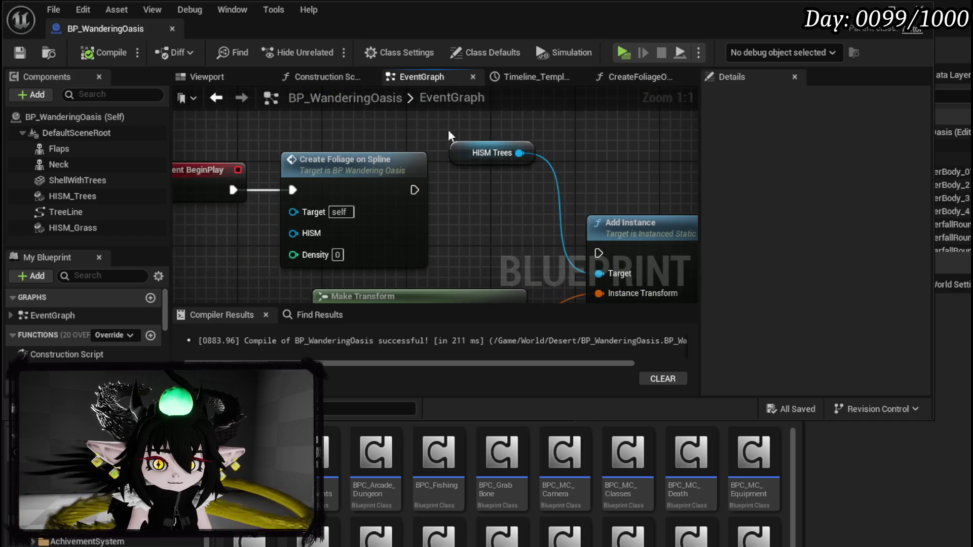
pyautogui.moveTo(87, 191)
pyautogui.mouseDown()
pyautogui.moveTo(471, 217)
pyautogui.moveTo(456, 220)
pyautogui.mouseUp()
pyautogui.click(489, 242)
pyautogui.write('2')
# - Duplicate the call for HISM_Grass with Density 200, chain it after the first, and compile
pyautogui.click(472, 157)
pyautogui.moveTo(473, 157)
pyautogui.mouseDown()
pyautogui.moveTo(385, 99)
pyautogui.moveTo(552, 121)
pyautogui.mouseUp()
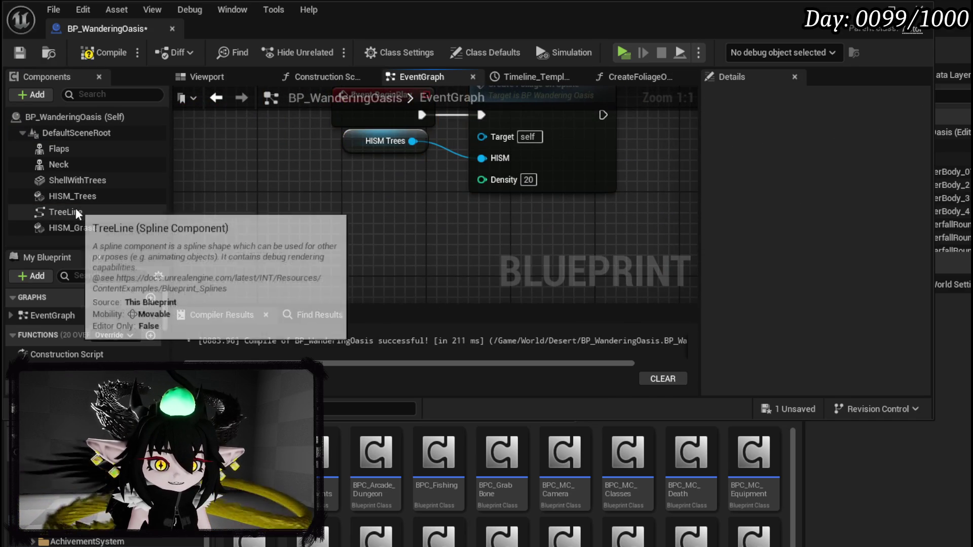
pyautogui.moveTo(71, 228)
pyautogui.mouseDown()
pyautogui.moveTo(477, 203)
pyautogui.moveTo(322, 230)
pyautogui.mouseUp()
pyautogui.click(337, 205)
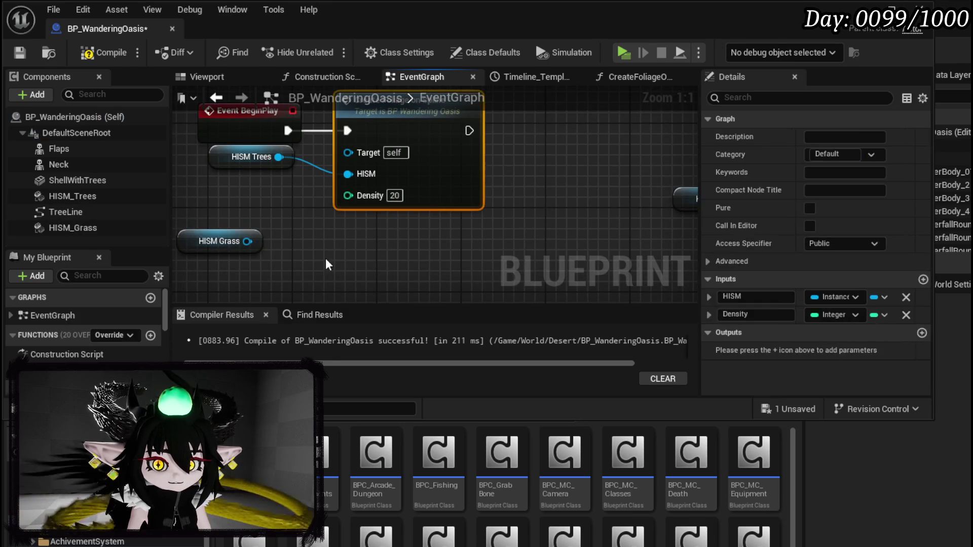
pyautogui.hotkey('ctrl', 'c')
pyautogui.hotkey('ctrl', 'v')
pyautogui.moveTo(469, 131)
pyautogui.mouseDown()
pyautogui.moveTo(420, 241)
pyautogui.moveTo(350, 267)
pyautogui.mouseUp()
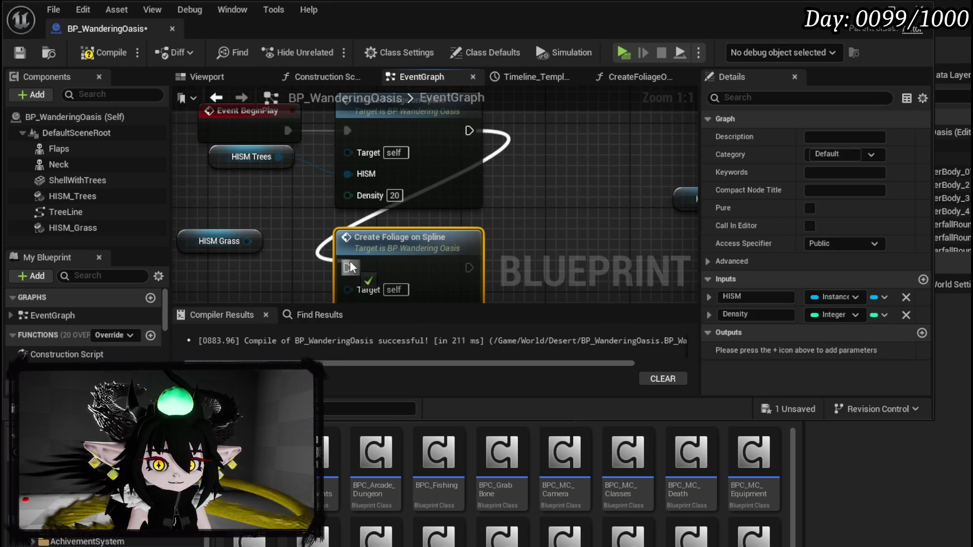
pyautogui.moveTo(297, 160)
pyautogui.mouseDown()
pyautogui.moveTo(406, 225)
pyautogui.moveTo(399, 230)
pyautogui.mouseUp()
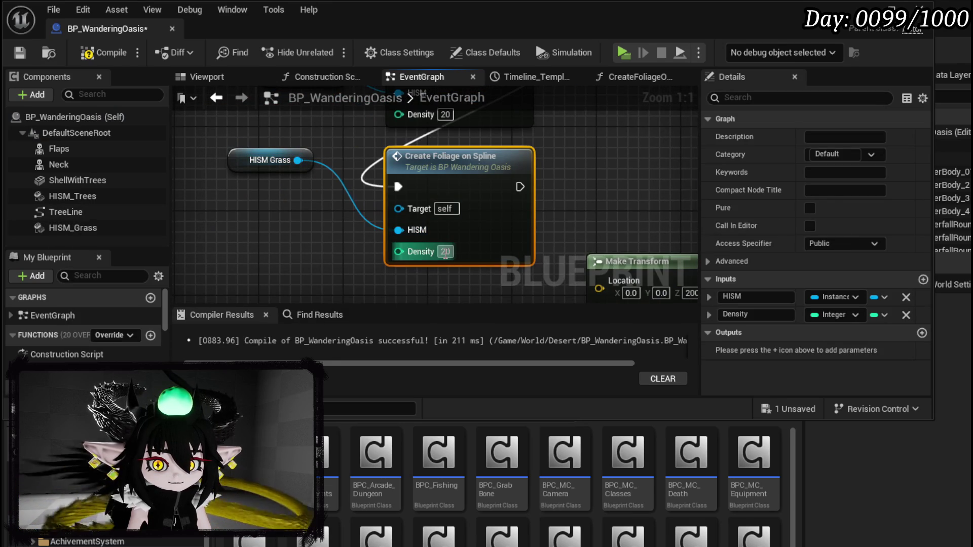
pyautogui.write('0')
pyautogui.scroll(-2, 507, 273)
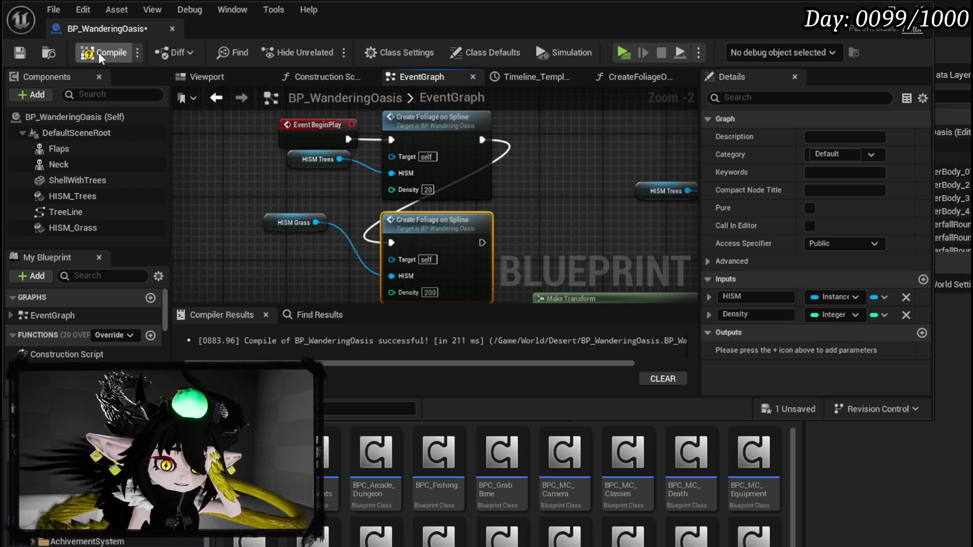
pyautogui.click(98, 53)
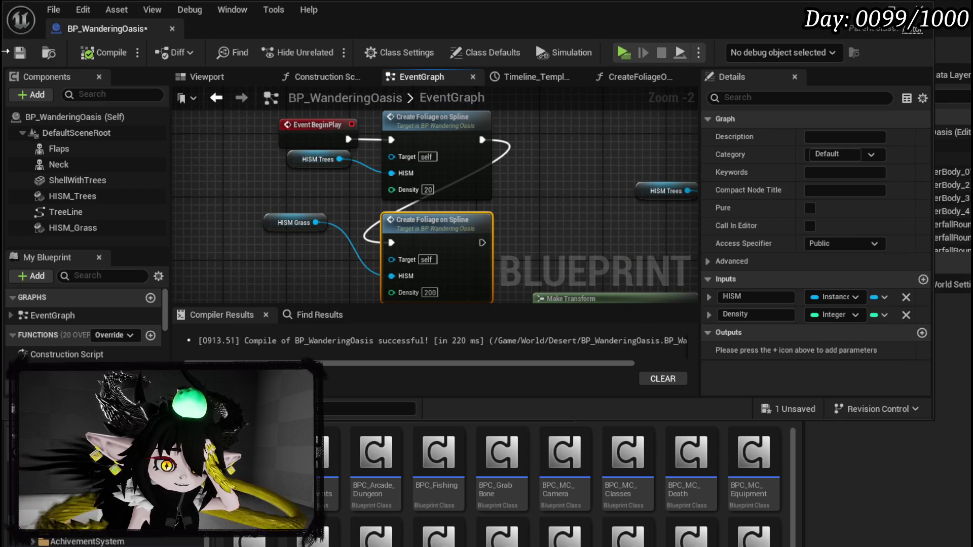
# - Open the CreateFoliageOnSpline graph and arrange the Random Float, Make Transform and conversion nodes
pyautogui.doubleClick(425, 219)
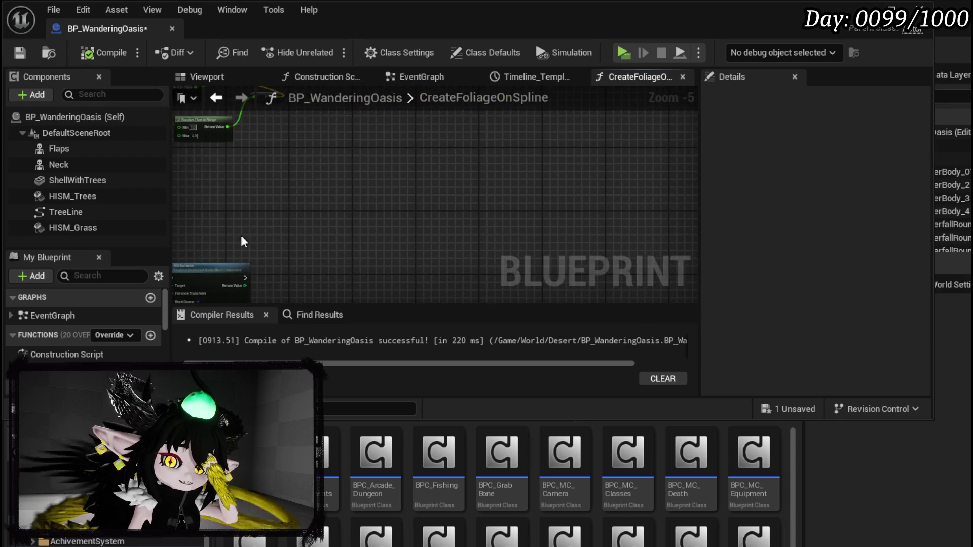
pyautogui.scroll(-2, 456, 265)
pyautogui.moveTo(520, 221)
pyautogui.mouseDown()
pyautogui.moveTo(458, 217)
pyautogui.moveTo(519, 212)
pyautogui.mouseUp()
pyautogui.scroll(3, 532, 245)
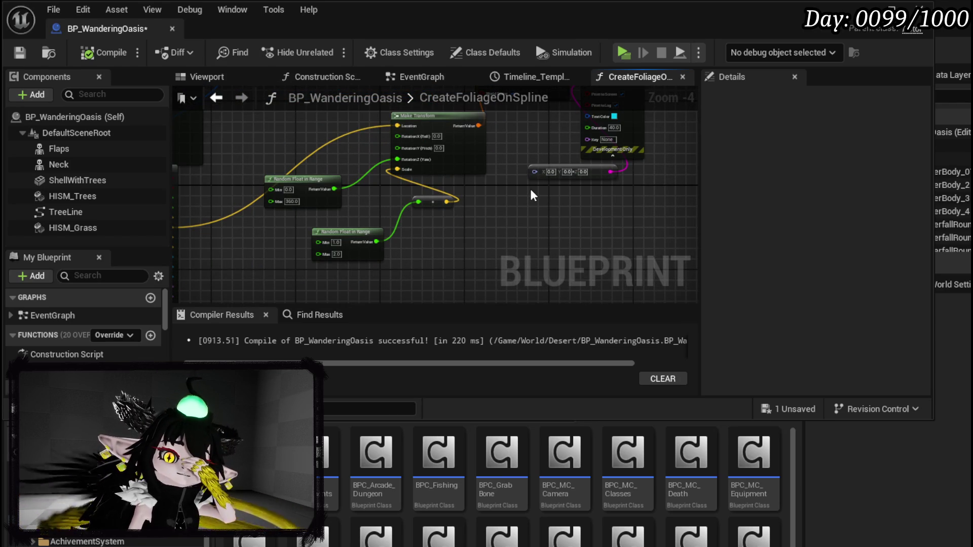
pyautogui.moveTo(530, 195); pyautogui.dragTo(563, 190)
pyautogui.scroll(1, 552, 182)
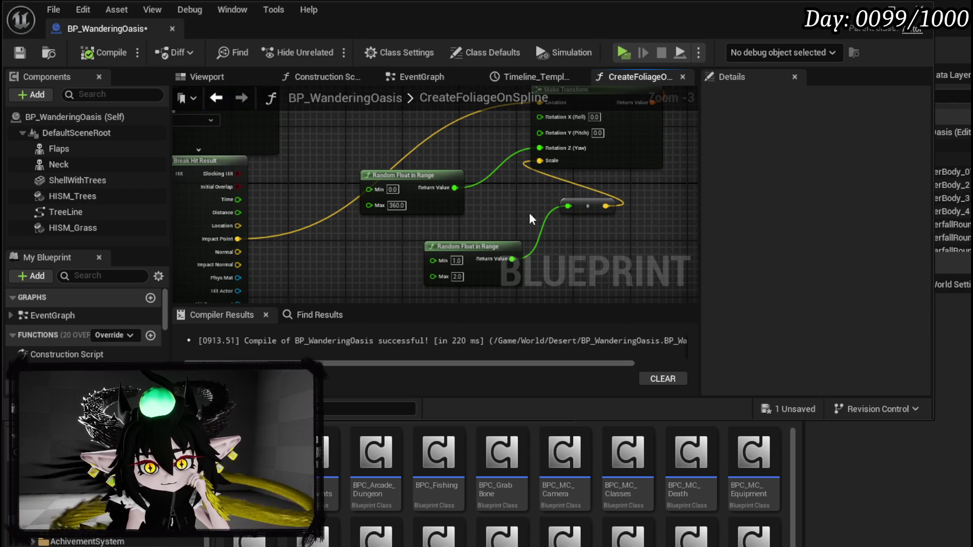
pyautogui.moveTo(603, 205)
pyautogui.mouseDown()
pyautogui.moveTo(516, 219)
pyautogui.moveTo(327, 132)
pyautogui.moveTo(209, 165)
pyautogui.moveTo(381, 187)
pyautogui.moveTo(506, 168)
pyautogui.moveTo(479, 159)
pyautogui.mouseUp()
pyautogui.scroll(-4, 209, 166)
pyautogui.scroll(3, 506, 169)
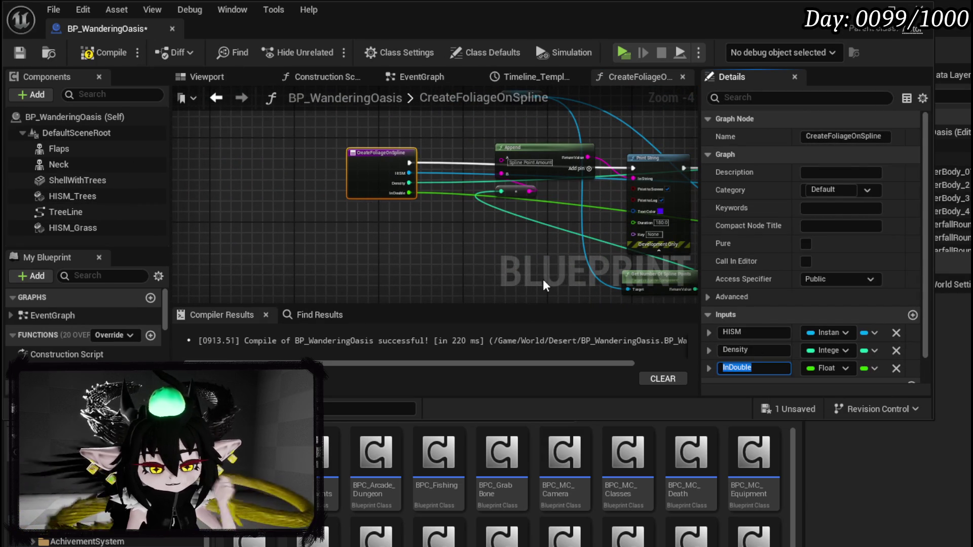
# - Name the new float input MeshScale, then compile and save the blueprint
pyautogui.write('MeshScale')
pyautogui.press('Return')
pyautogui.click(103, 52)
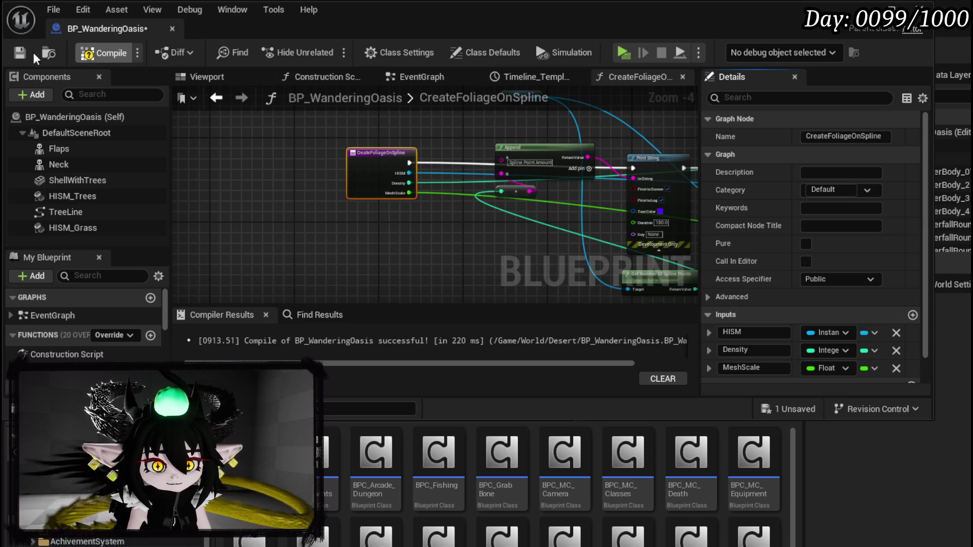
pyautogui.click(16, 52)
pyautogui.click(217, 98)
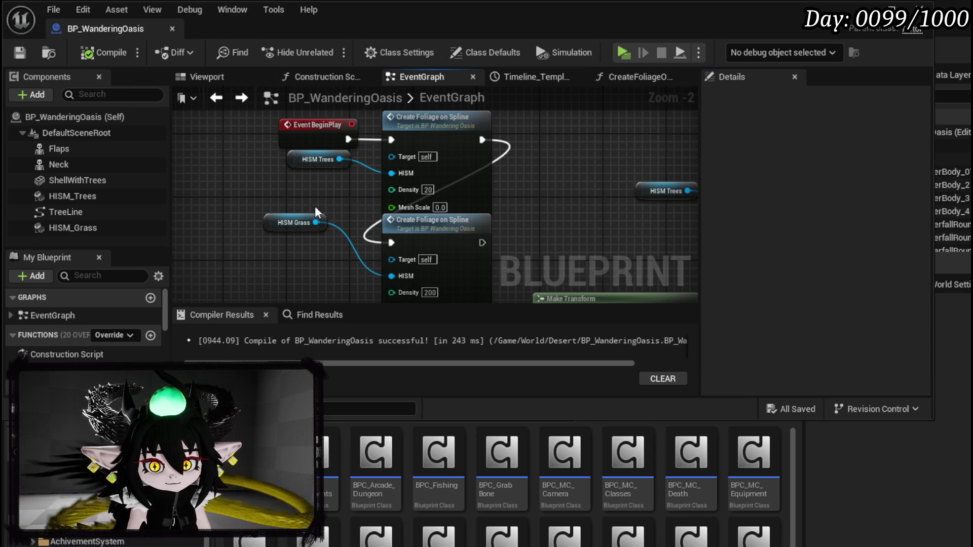
# - Drive the tree call's Mesh Scale with a Random Float in Range, Min 1 and Max 1.8
pyautogui.moveTo(290, 255)
pyautogui.mouseDown()
pyautogui.moveTo(445, 226)
pyautogui.moveTo(444, 270)
pyautogui.mouseUp()
pyautogui.moveTo(392, 207); pyautogui.dragTo(288, 196)
pyautogui.write('Random in')
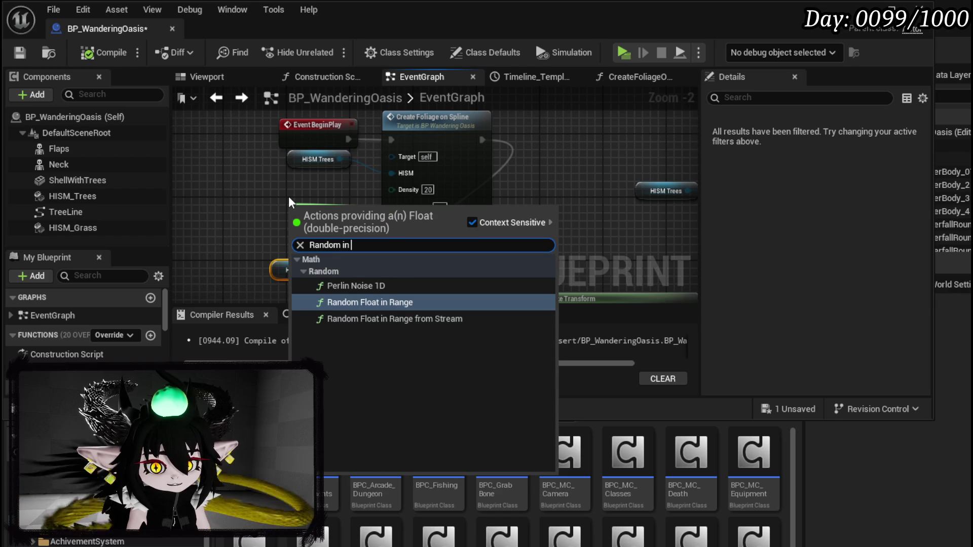
pyautogui.press('Return')
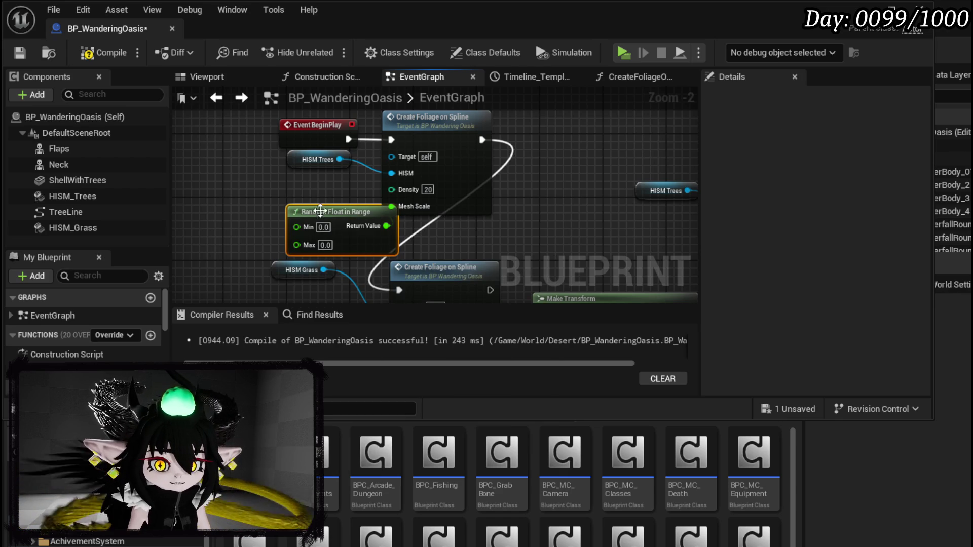
pyautogui.moveTo(299, 211); pyautogui.dragTo(236, 196)
pyautogui.click(257, 212)
pyautogui.write('1')
pyautogui.click(262, 229)
pyautogui.write('1.8')
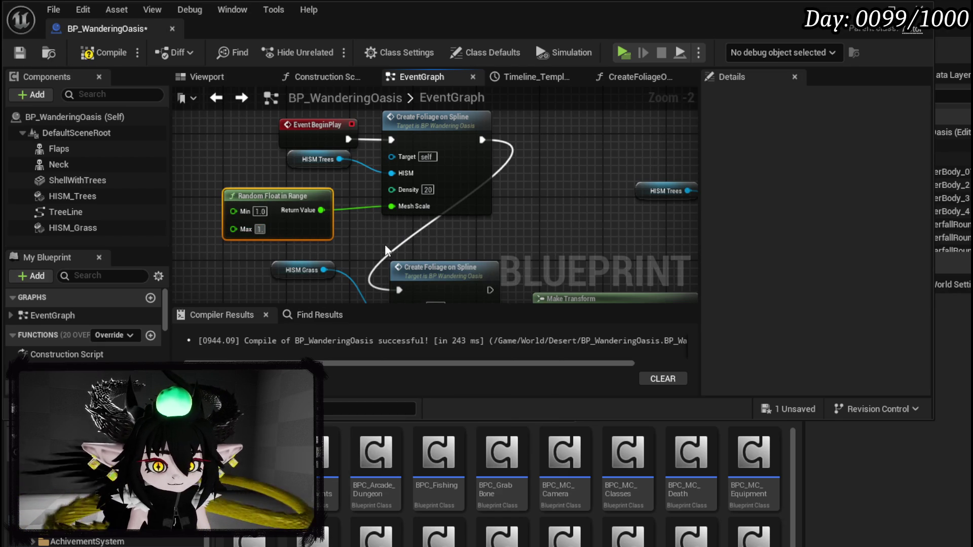
# - Feed a copy of the random node into the grass call's Mesh Scale with Max 15, then compile and save
pyautogui.moveTo(300, 242); pyautogui.dragTo(326, 183)
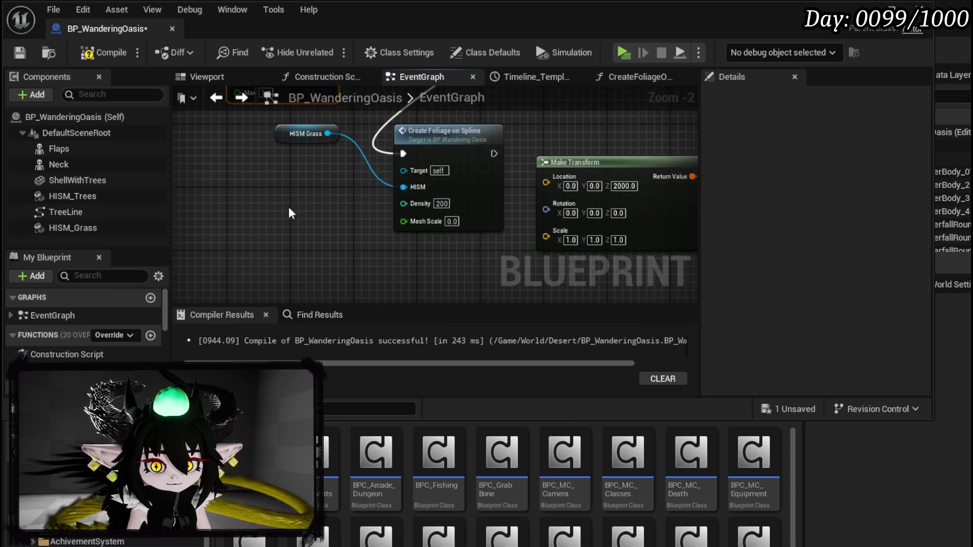
pyautogui.hotkey('ctrl', 'c')
pyautogui.hotkey('ctrl', 'v')
pyautogui.moveTo(352, 240); pyautogui.dragTo(411, 226)
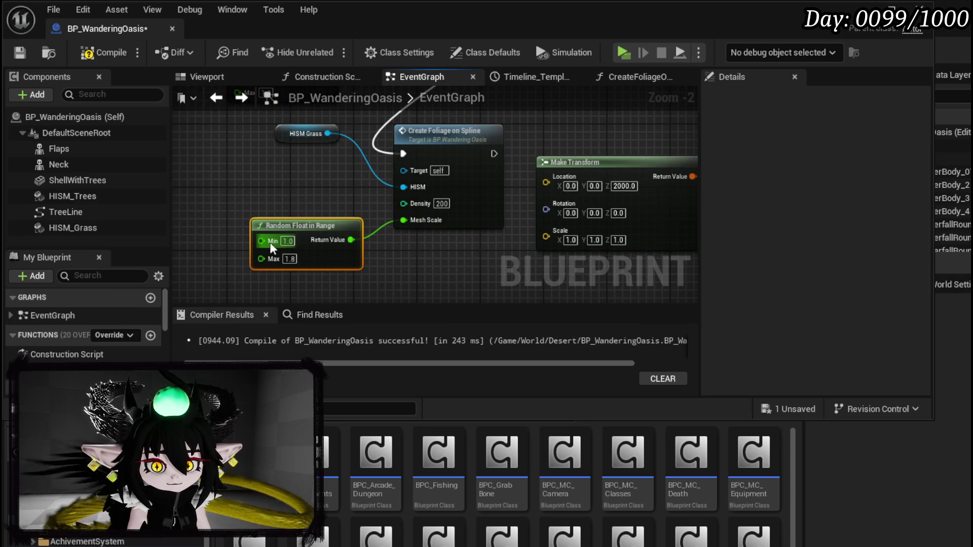
pyautogui.click(290, 259)
pyautogui.write('15')
pyautogui.click(357, 213)
pyautogui.click(95, 52)
pyautogui.click(20, 53)
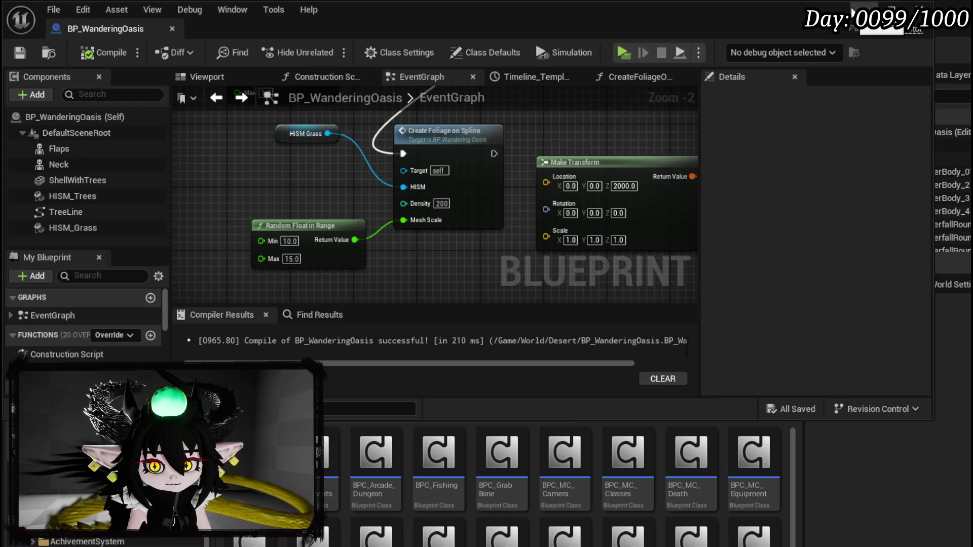
pyautogui.click(852, 10)
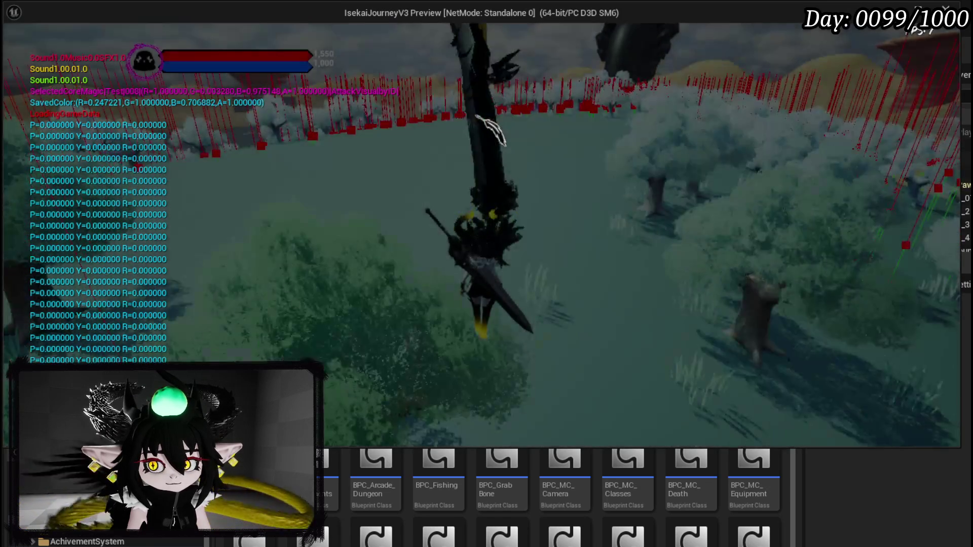
# - Run the character across the lake to view the trees and enlarged grass, then stop the play session
pyautogui.press('w')
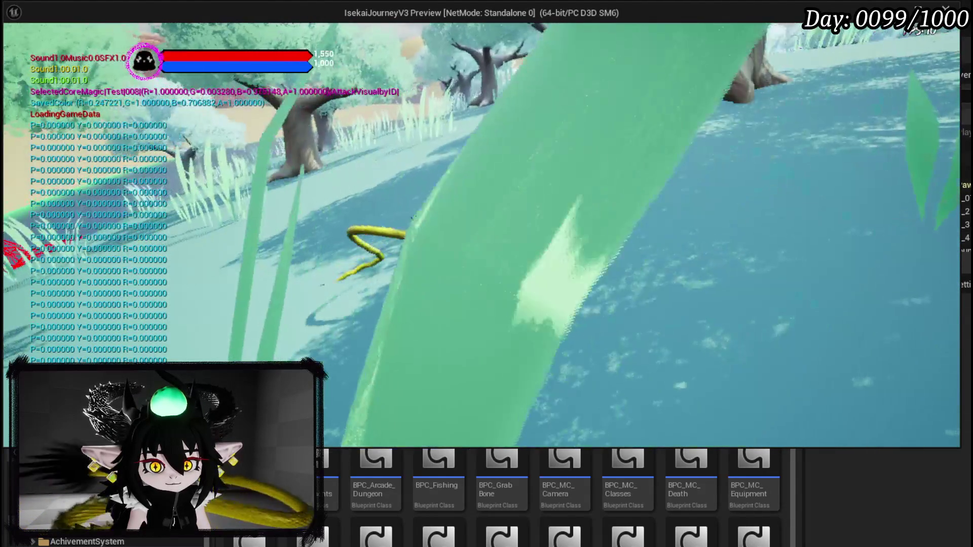
pyautogui.press('w')
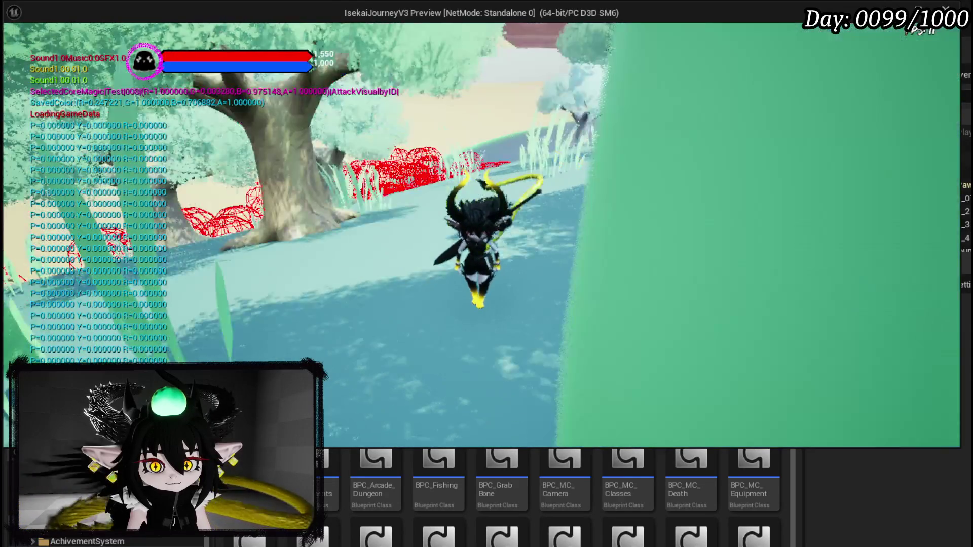
pyautogui.press('w')
pyautogui.press('w')
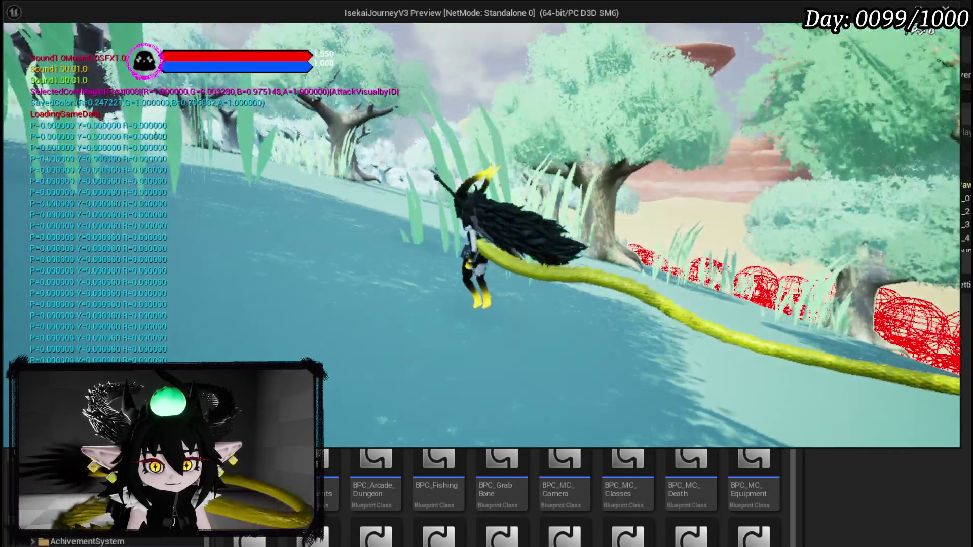
pyautogui.press('Escape')
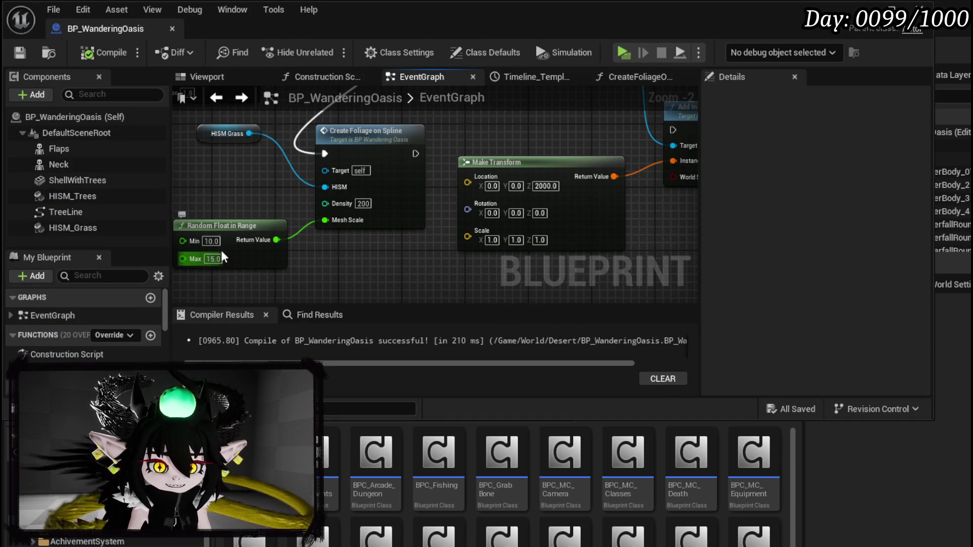
# - Set the grass random scale range to Min 1.0 and Max 1.5, compile, save and play-test it
pyautogui.moveTo(219, 254); pyautogui.dragTo(307, 245)
pyautogui.write('1')
pyautogui.click(302, 249)
pyautogui.write('1')
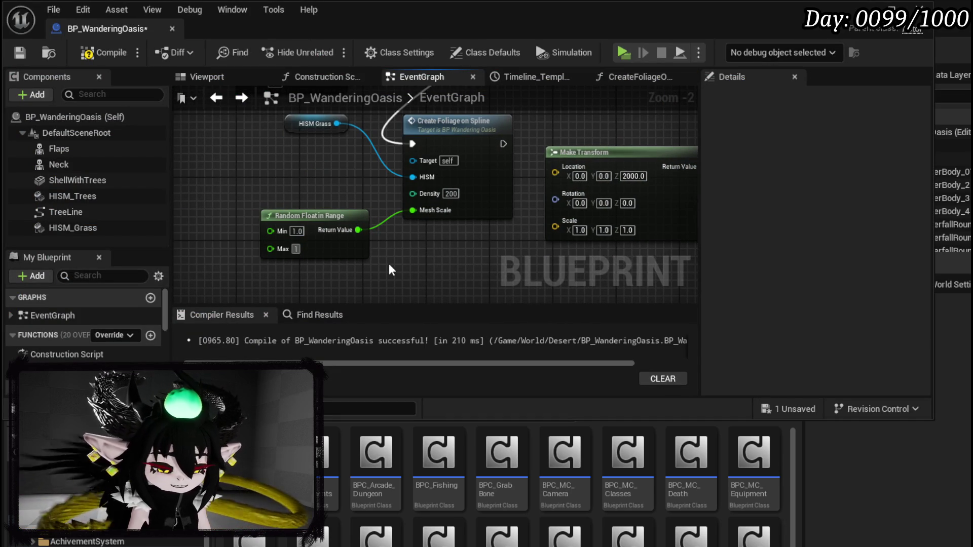
pyautogui.write('.5')
pyautogui.press('Return')
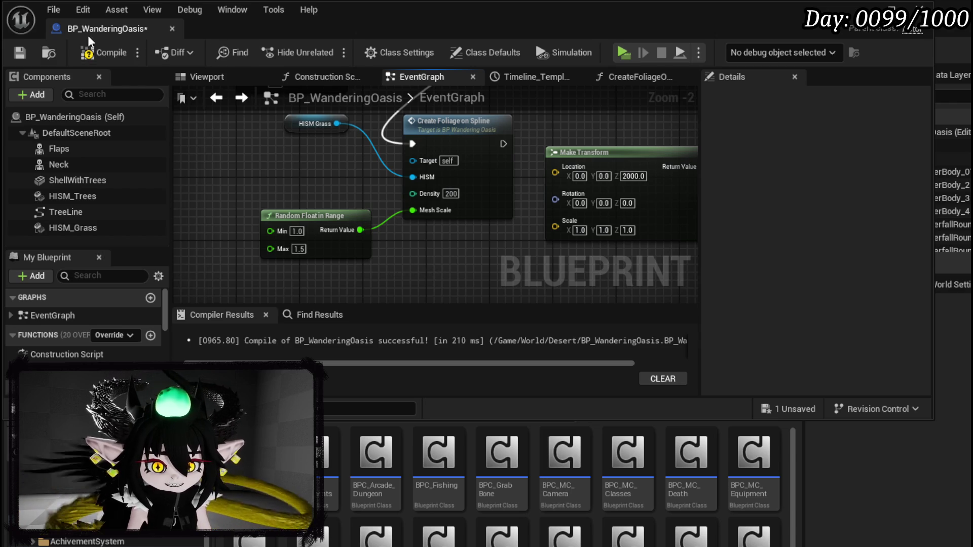
pyautogui.click(99, 54)
pyautogui.hotkey('ctrl', 's')
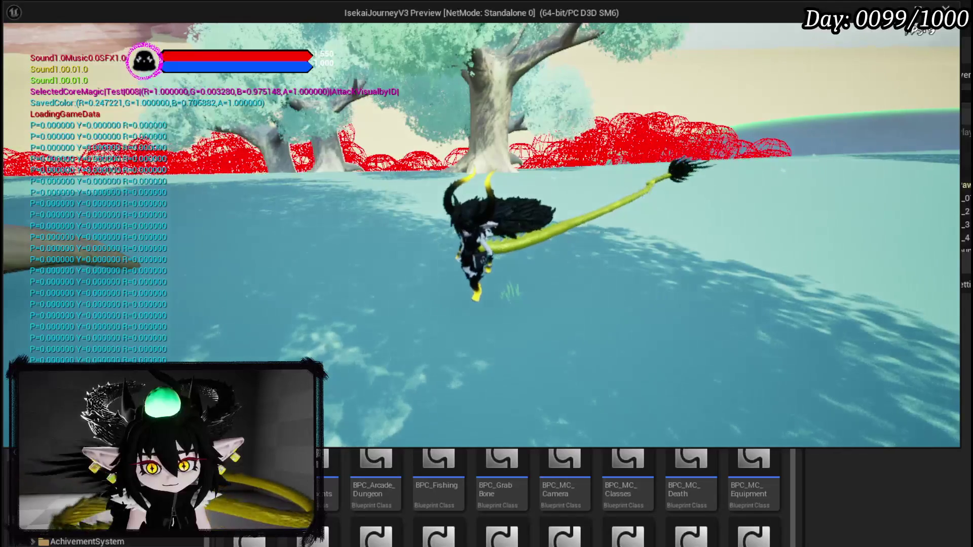
pyautogui.press('Escape')
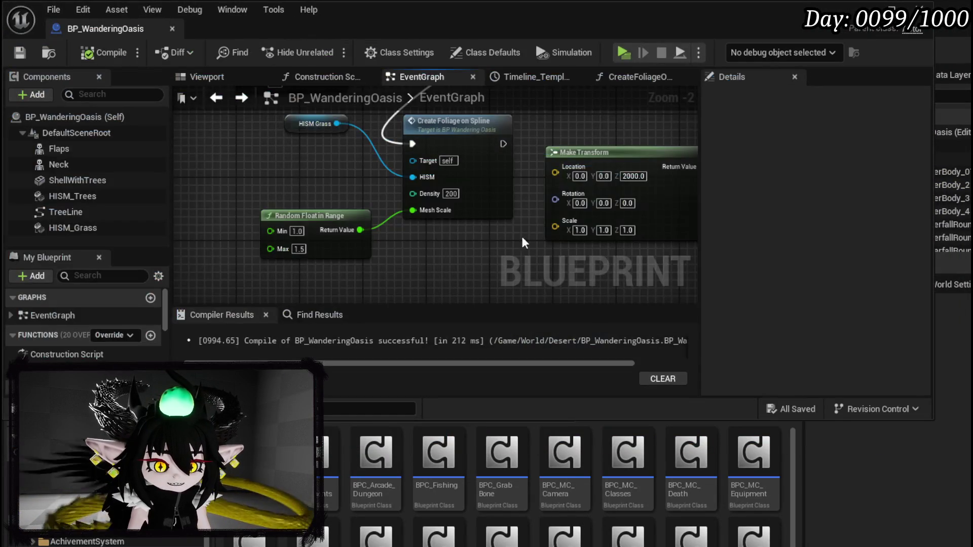
pyautogui.scroll(-3, 467, 242)
# - Open the Create Foliage on Spline graph and move the distance check nodes up and right
pyautogui.doubleClick(391, 221)
pyautogui.scroll(2, 364, 218)
pyautogui.moveTo(364, 217)
pyautogui.mouseDown()
pyautogui.moveTo(235, 211)
pyautogui.moveTo(275, 199)
pyautogui.mouseUp()
pyautogui.moveTo(373, 180); pyautogui.dragTo(583, 158)
pyautogui.moveTo(331, 163); pyautogui.dragTo(519, 241)
pyautogui.moveTo(426, 220); pyautogui.dragTo(458, 177)
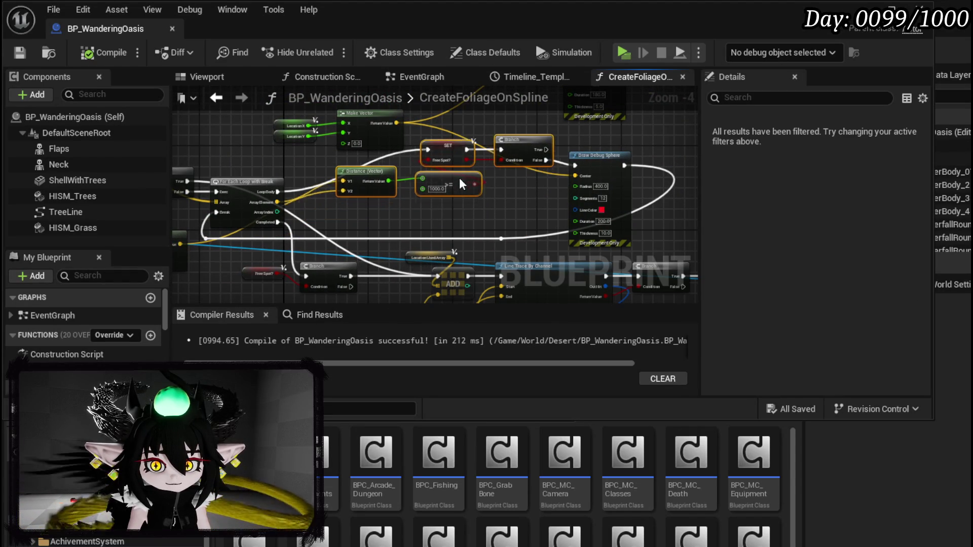
pyautogui.scroll(2, 447, 188)
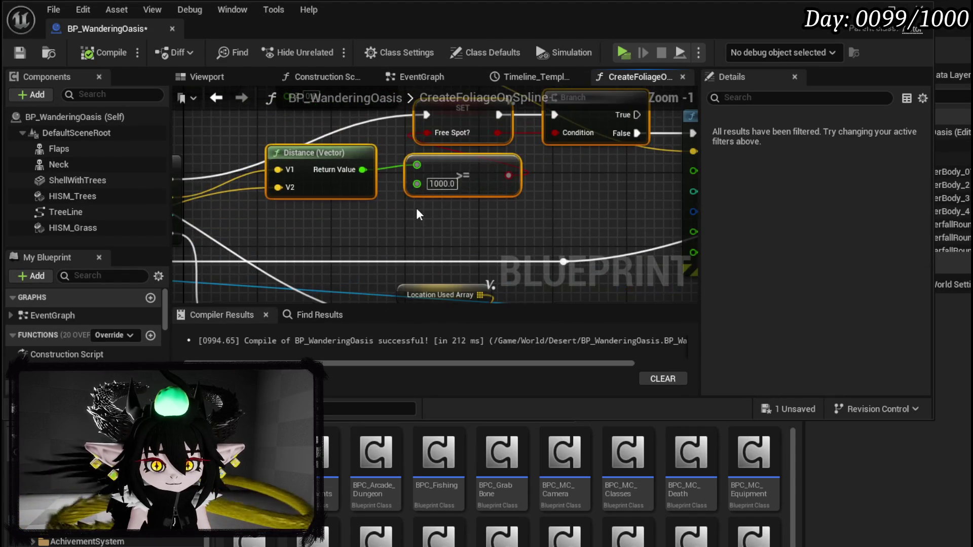
pyautogui.click(420, 208)
# - Expose the >= threshold as an input named DistanceBetweenMeshes, then compile and save
pyautogui.moveTo(369, 175)
pyautogui.mouseDown()
pyautogui.moveTo(579, 181)
pyautogui.moveTo(190, 179)
pyautogui.moveTo(114, 195)
pyautogui.moveTo(43, 193)
pyautogui.moveTo(244, 194)
pyautogui.moveTo(377, 176)
pyautogui.mouseUp()
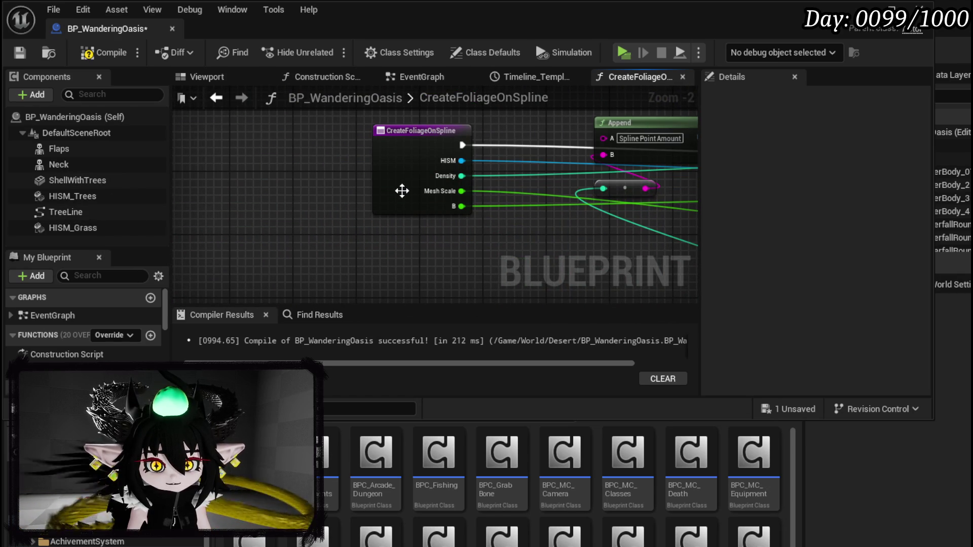
pyautogui.click(409, 194)
pyautogui.scroll(-2, 774, 352)
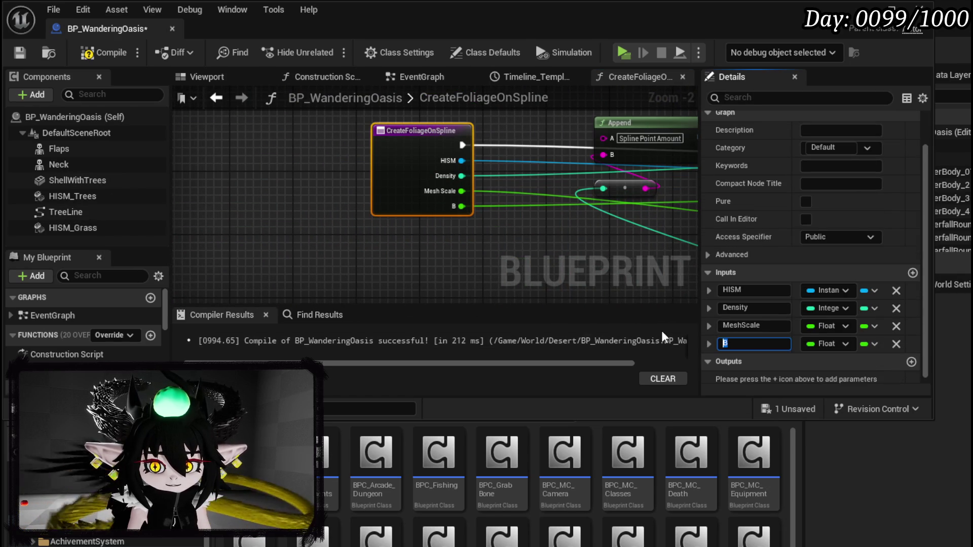
pyautogui.press('Home')
pyautogui.write('Distance')
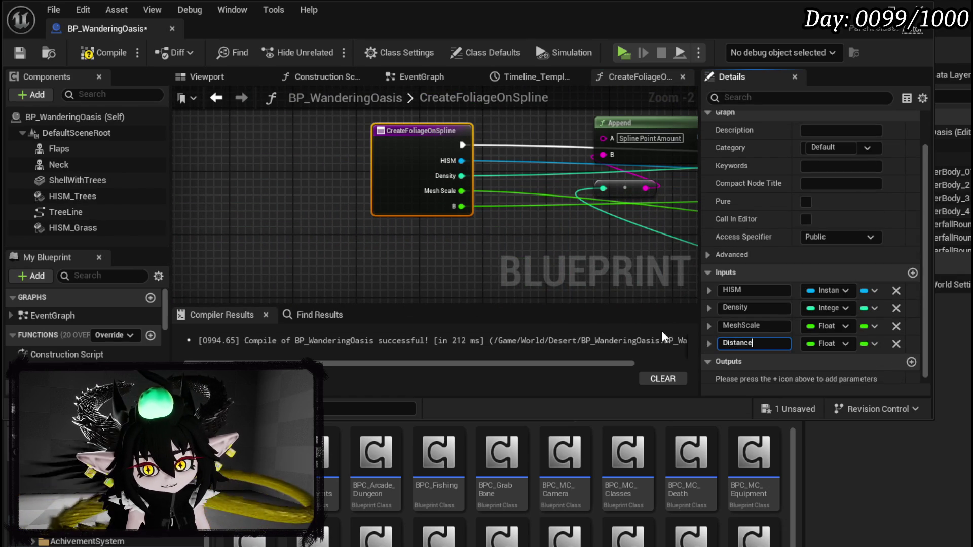
pyautogui.write('Between')
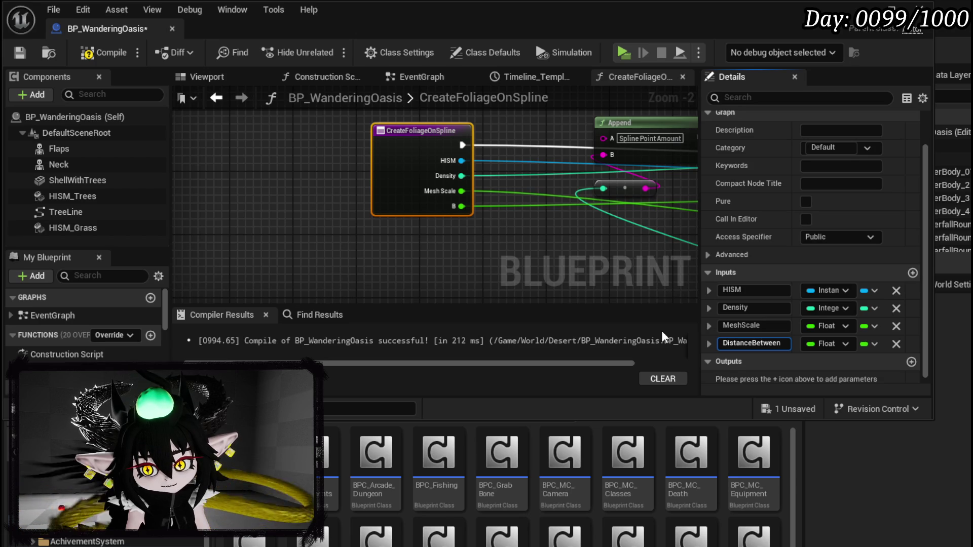
pyautogui.write('Meshes')
pyautogui.press('Return')
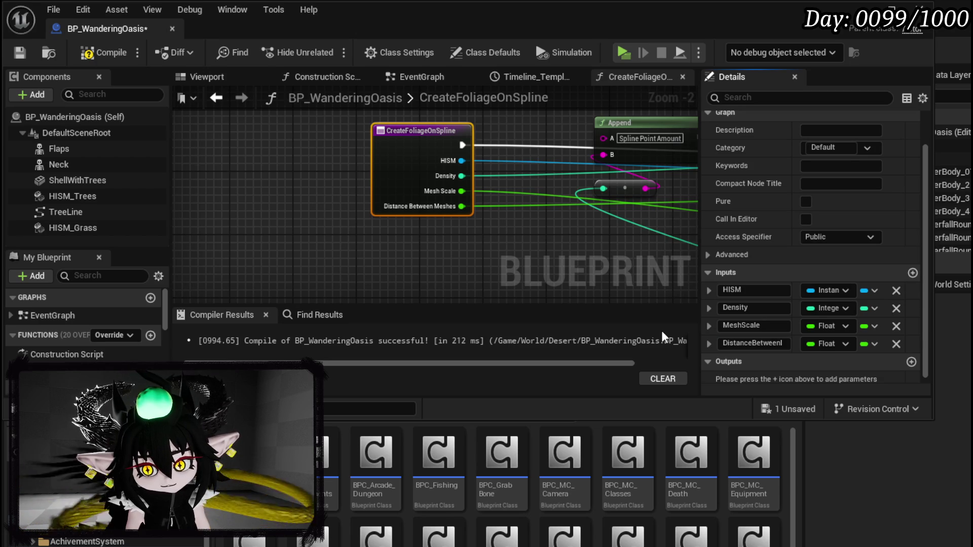
pyautogui.press('F7')
pyautogui.hotkey('ctrl', 's')
pyautogui.click(229, 100)
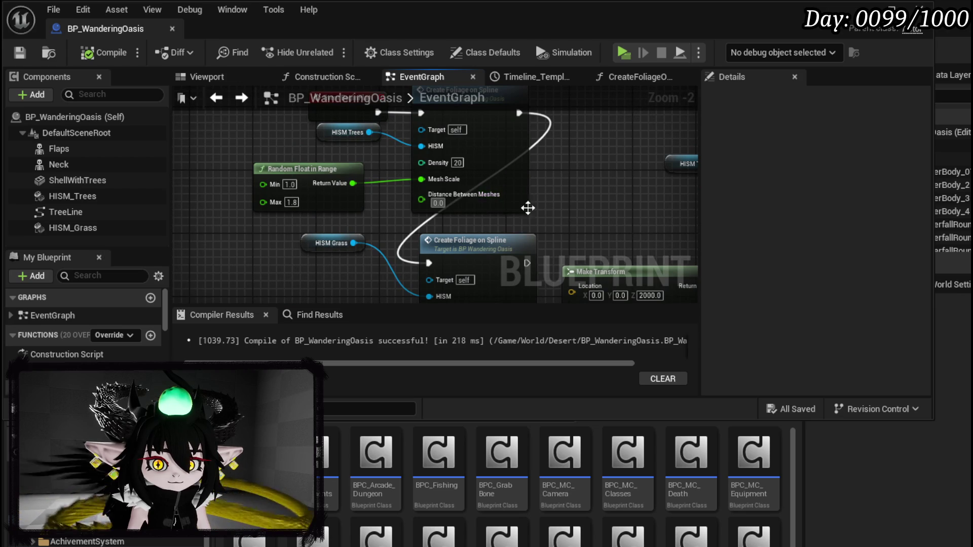
# - Set Distance Between Meshes to 500 for trees and 5 for grass, then compile and save
pyautogui.click(435, 203)
pyautogui.write('500')
pyautogui.press('Return')
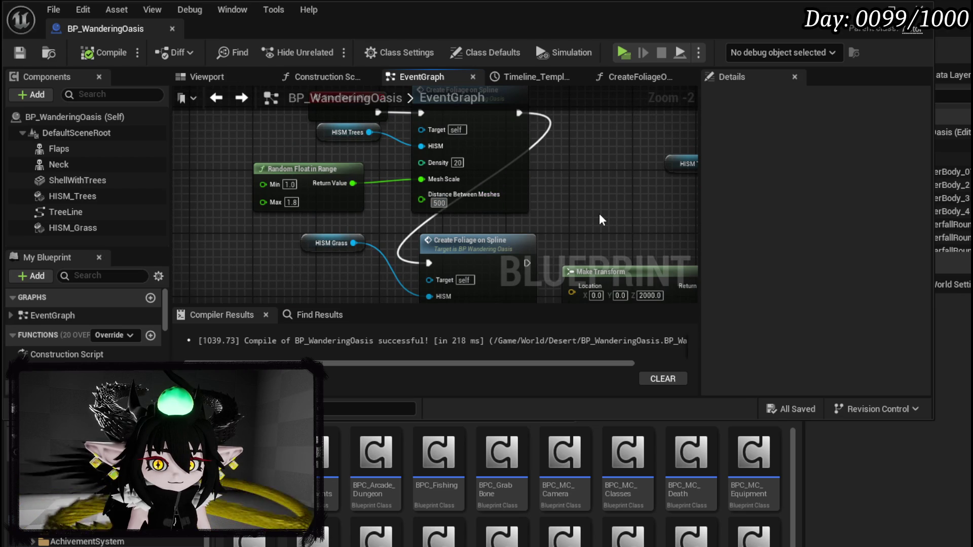
pyautogui.moveTo(599, 214); pyautogui.dragTo(485, 154)
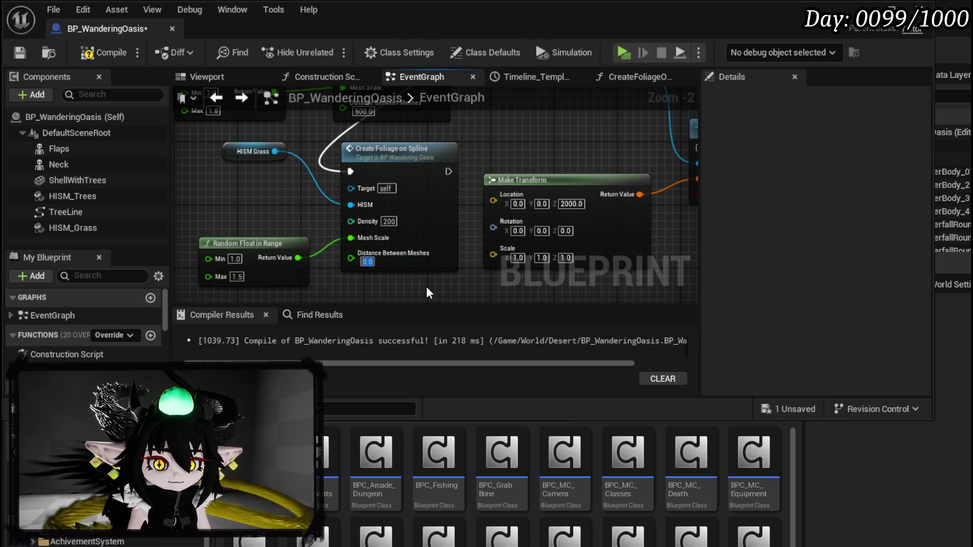
pyautogui.write('5')
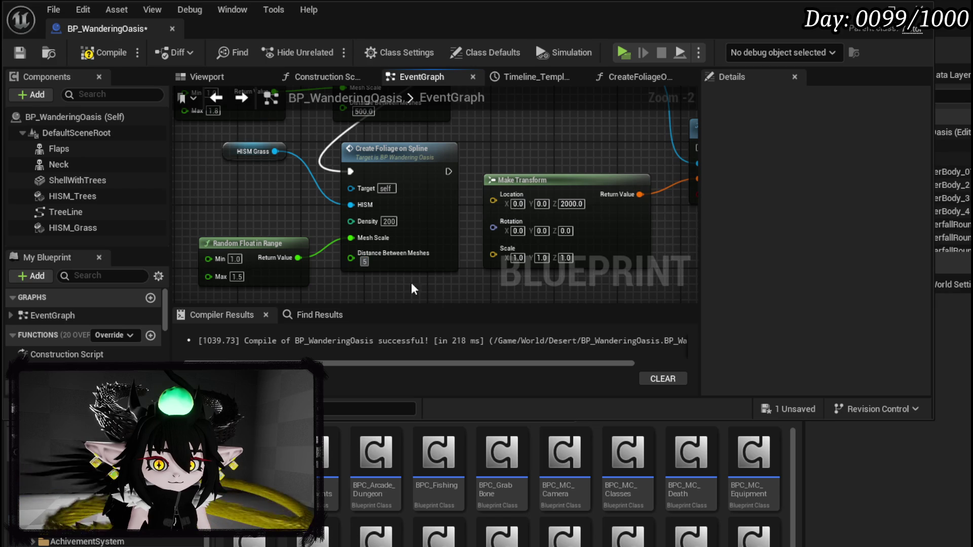
pyautogui.press('Return')
pyautogui.hotkey('ctrl', 's')
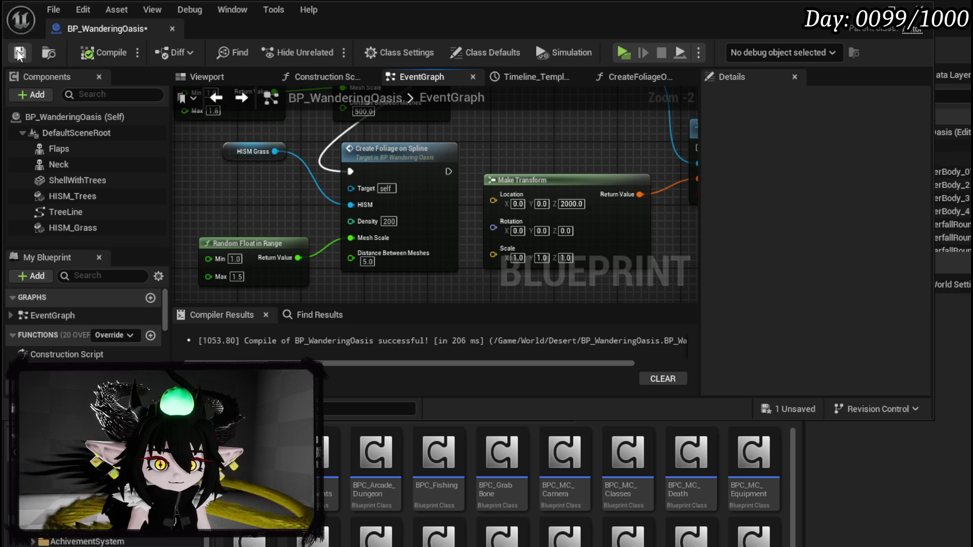
# - Switch to the level editor and back, then open the foliage-on-spline function to inspect it
pyautogui.hotkey('alt', 'Tab')
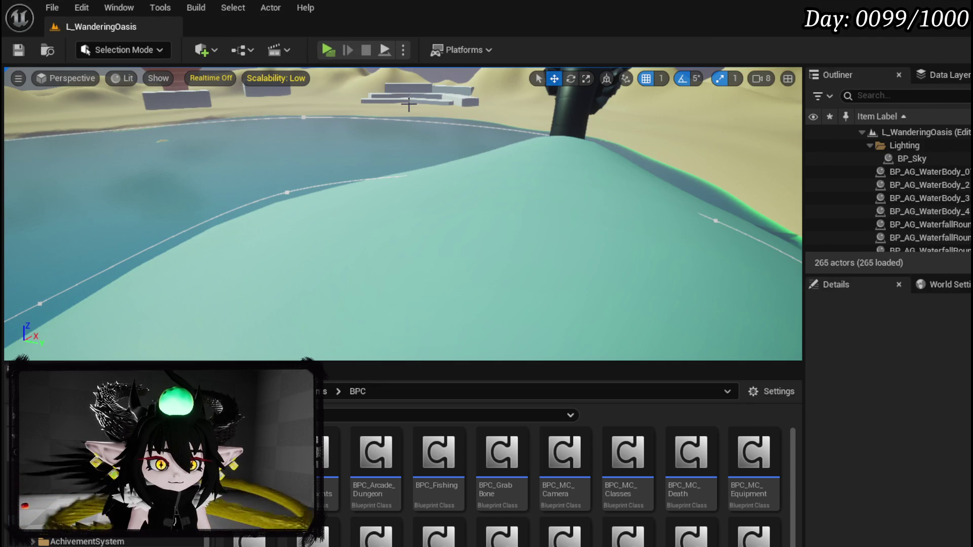
pyautogui.hotkey('alt', 'Tab')
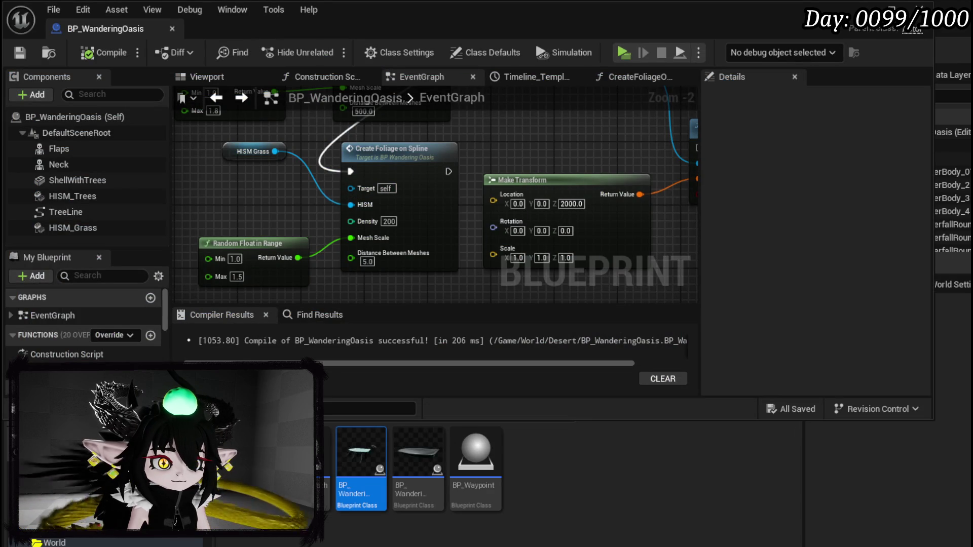
pyautogui.doubleClick(400, 190)
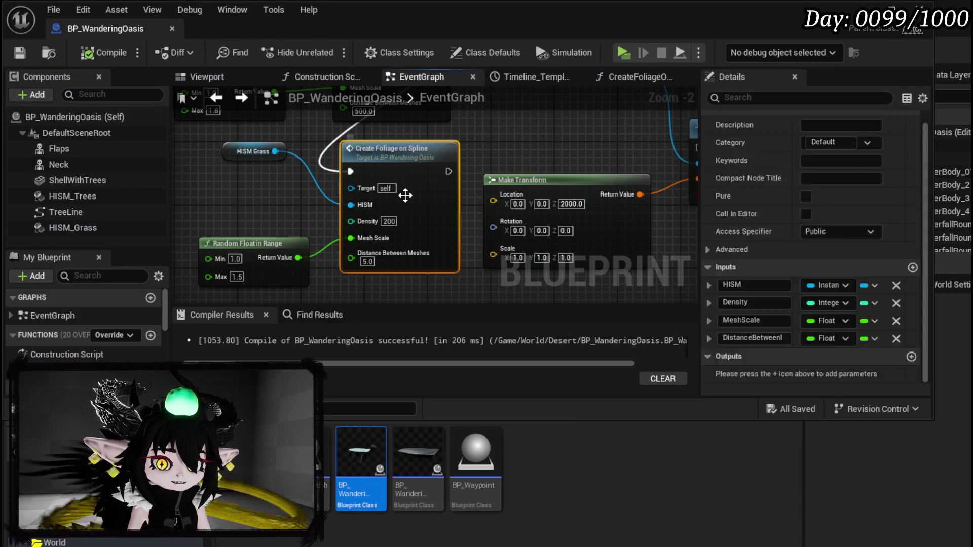
# - Inspect the CreateFoliageOnSpline loop, trace and distance-comparison nodes, then save the blueprint
pyautogui.moveTo(609, 247)
pyautogui.mouseDown()
pyautogui.moveTo(470, 230)
pyautogui.moveTo(411, 193)
pyautogui.moveTo(457, 189)
pyautogui.moveTo(401, 188)
pyautogui.mouseUp()
pyautogui.scroll(2, 441, 202)
pyautogui.moveTo(556, 245)
pyautogui.mouseDown()
pyautogui.moveTo(299, 245)
pyautogui.moveTo(505, 211)
pyautogui.mouseUp()
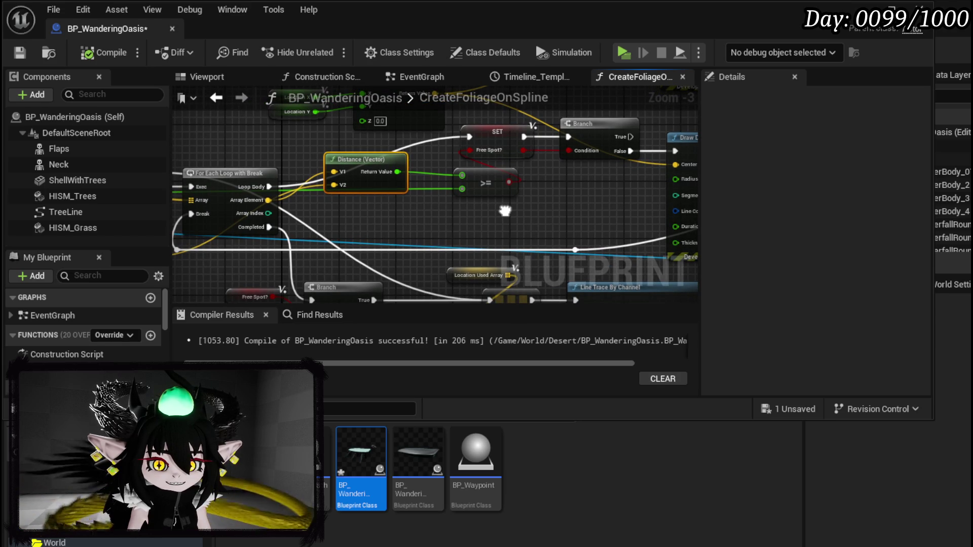
pyautogui.moveTo(505, 211); pyautogui.dragTo(543, 214)
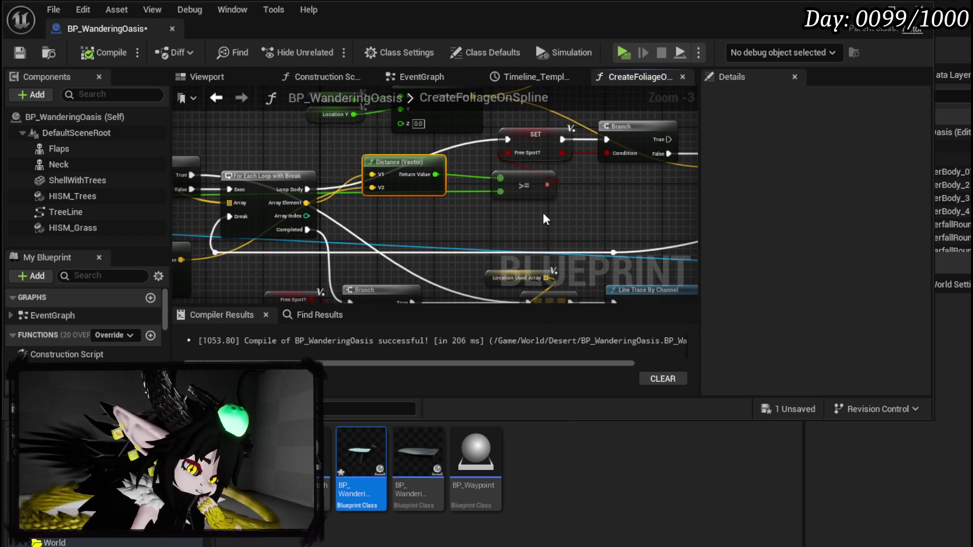
pyautogui.click(26, 55)
# - Set the grass Distance Between Meshes to 50, compile, save, and minimise the Blueprint editor
pyautogui.click(213, 98)
pyautogui.click(368, 261)
pyautogui.write('50')
pyautogui.press('Return')
pyautogui.click(104, 52)
pyautogui.click(20, 52)
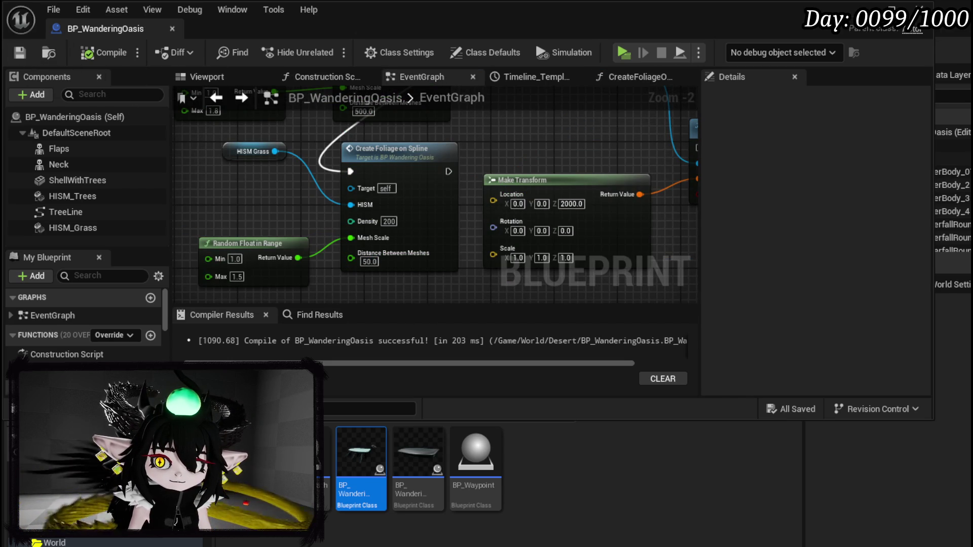
pyautogui.click(864, 9)
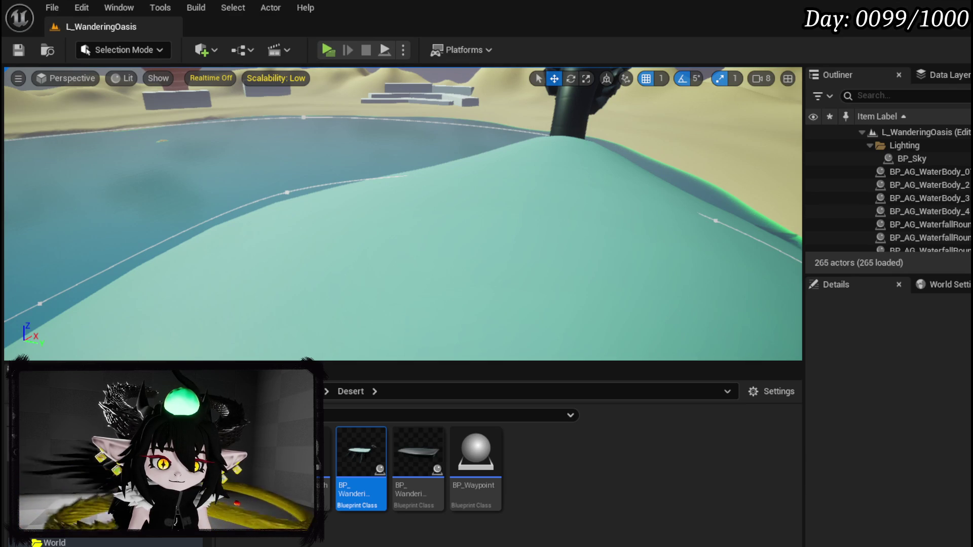
# - Change the grass Distance Between Meshes to 100 and save the Blueprint
pyautogui.hotkey('alt', 'Tab')
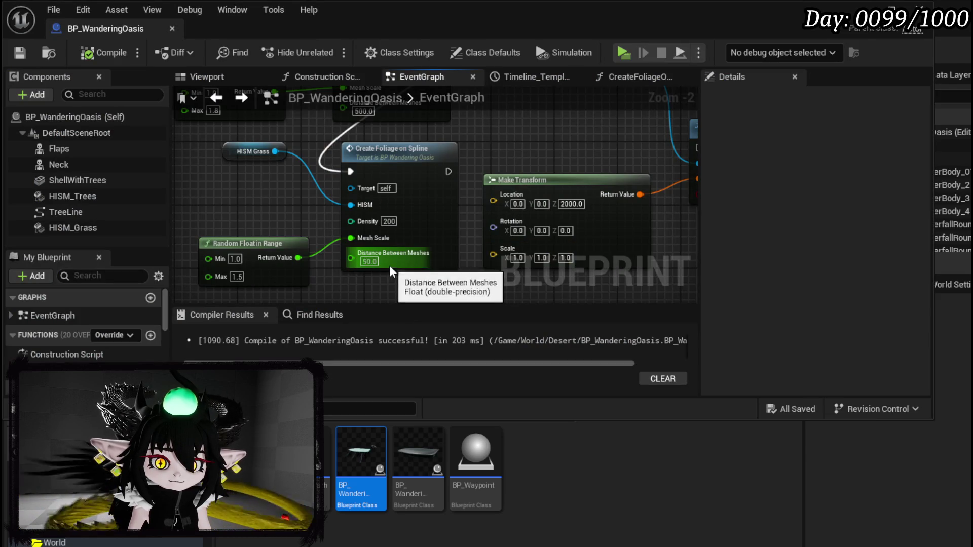
pyautogui.write('100')
pyautogui.press('Return')
pyautogui.click(20, 53)
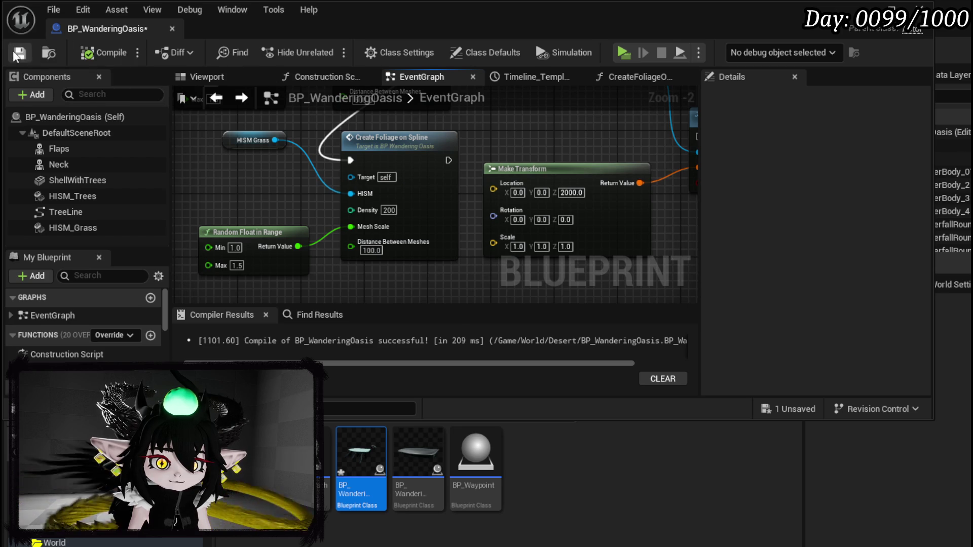
# - Play-test the level with Alt+P, then stop it and return to the Blueprint editor
pyautogui.hotkey('alt', 'Tab')
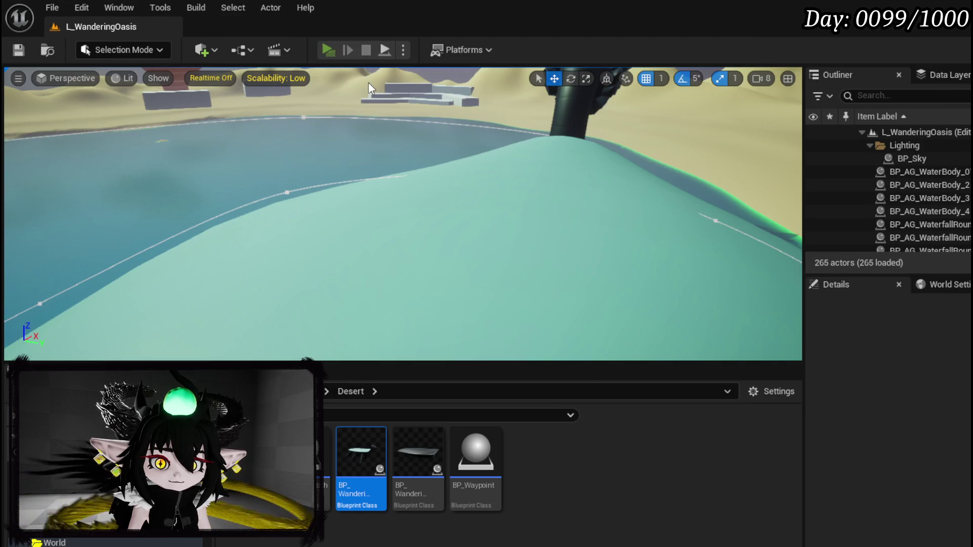
pyautogui.hotkey('alt', 'p')
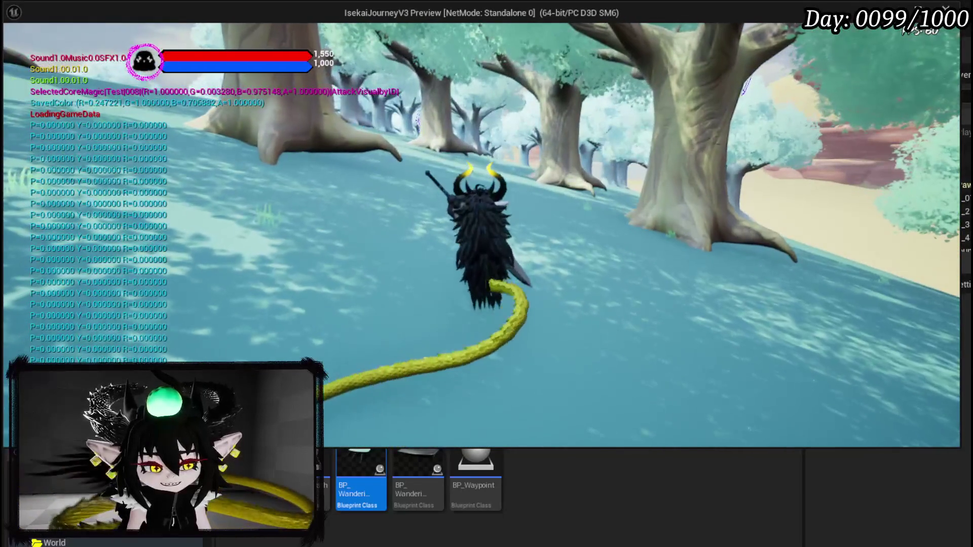
pyautogui.press('Escape')
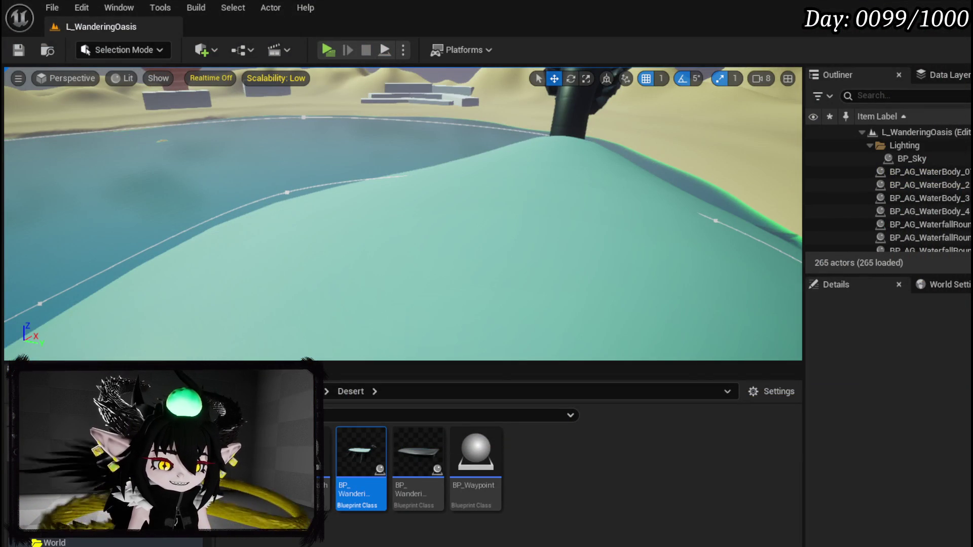
pyautogui.hotkey('alt', 'Tab')
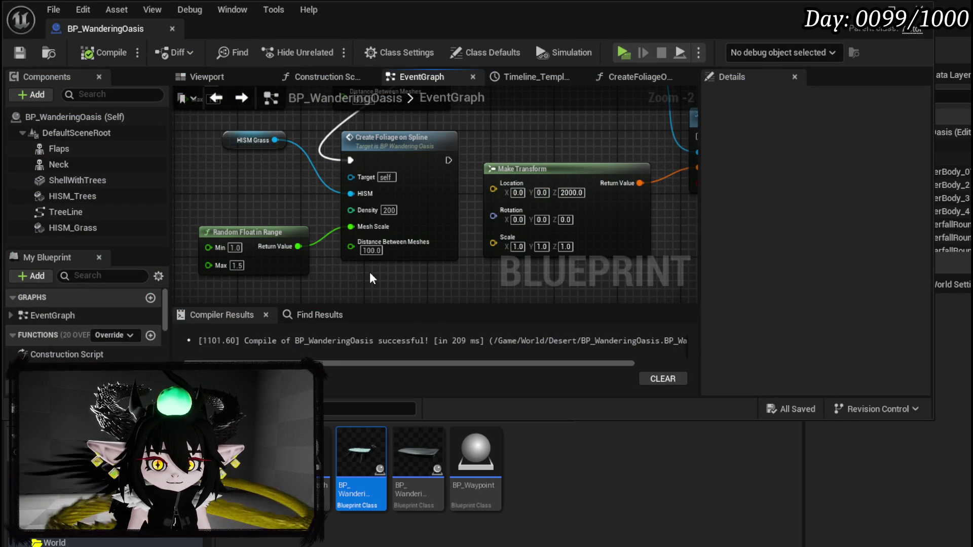
# - In CreateFoliageOnSpline, select the placement nodes and shift the Location Y SET left to make room
pyautogui.doubleClick(422, 195)
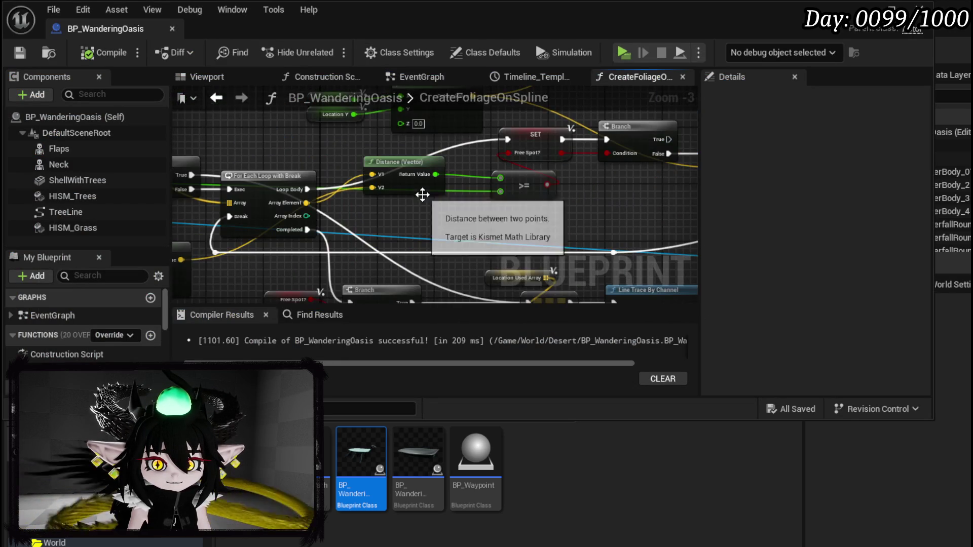
pyautogui.moveTo(422, 195); pyautogui.dragTo(698, 250)
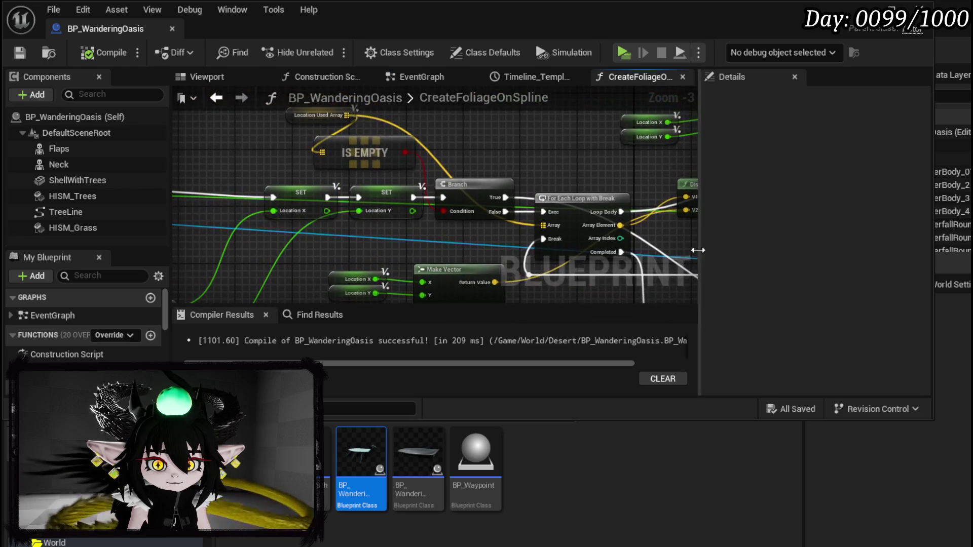
pyautogui.scroll(-4, 491, 196)
pyautogui.moveTo(384, 211); pyautogui.dragTo(477, 237)
pyautogui.moveTo(268, 301)
pyautogui.mouseDown()
pyautogui.moveTo(634, 95)
pyautogui.moveTo(658, 200)
pyautogui.moveTo(658, 190)
pyautogui.mouseUp()
pyautogui.moveTo(326, 142)
pyautogui.mouseDown()
pyautogui.moveTo(521, 208)
pyautogui.moveTo(500, 205)
pyautogui.moveTo(625, 209)
pyautogui.mouseUp()
pyautogui.scroll(6, 352, 188)
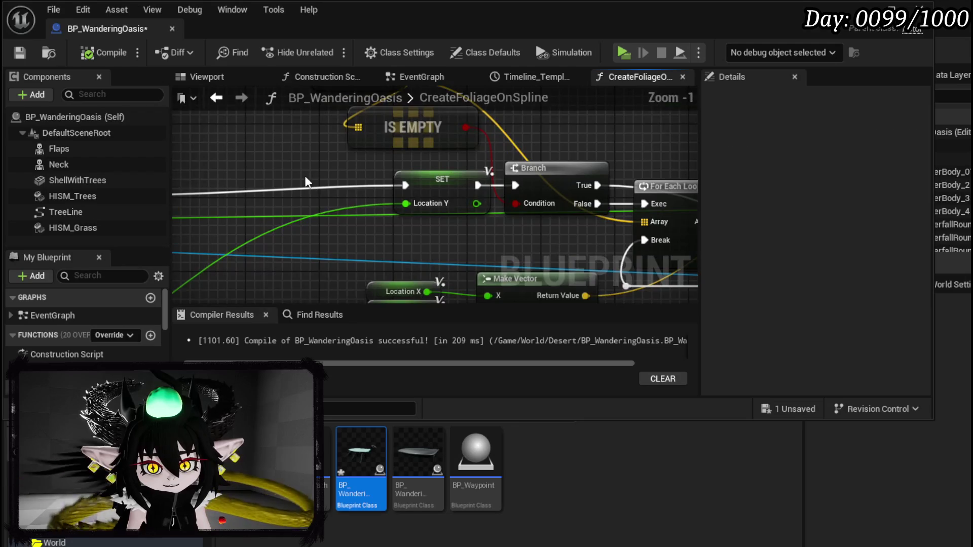
pyautogui.moveTo(532, 197)
pyautogui.mouseDown()
pyautogui.moveTo(335, 194)
pyautogui.moveTo(317, 208)
pyautogui.mouseUp()
# - Insert a Branch after the Location Y SET, wire its Condition to a new function input, and compile
pyautogui.click(455, 199)
pyautogui.moveTo(460, 222)
pyautogui.mouseDown()
pyautogui.moveTo(89, 201)
pyautogui.moveTo(339, 196)
pyautogui.moveTo(217, 202)
pyautogui.moveTo(381, 208)
pyautogui.moveTo(269, 213)
pyautogui.mouseUp()
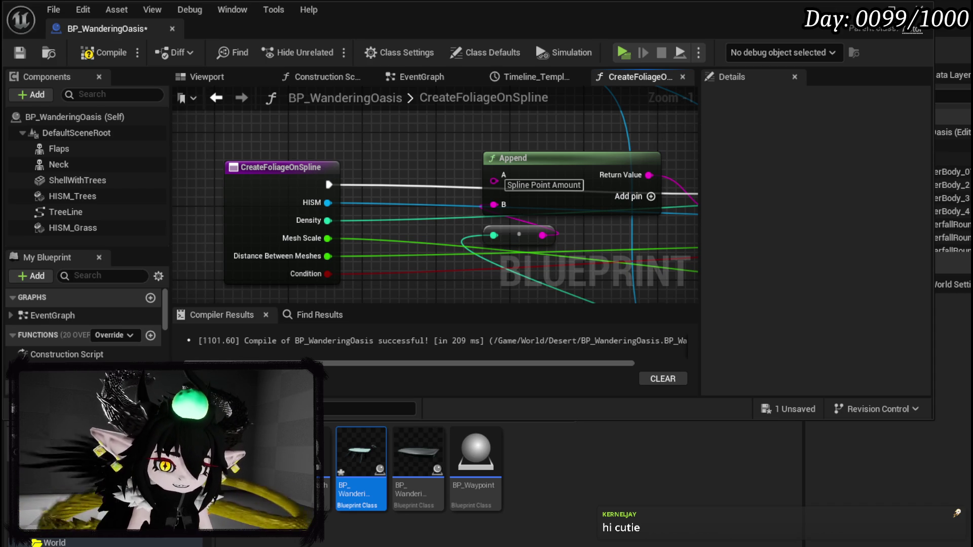
pyautogui.click(99, 53)
# - Rename the Condition input to DistanceCheck, move it above DistanceBetweenMeshes, then compile and save
pyautogui.click(16, 54)
pyautogui.moveTo(266, 231); pyautogui.dragTo(275, 231)
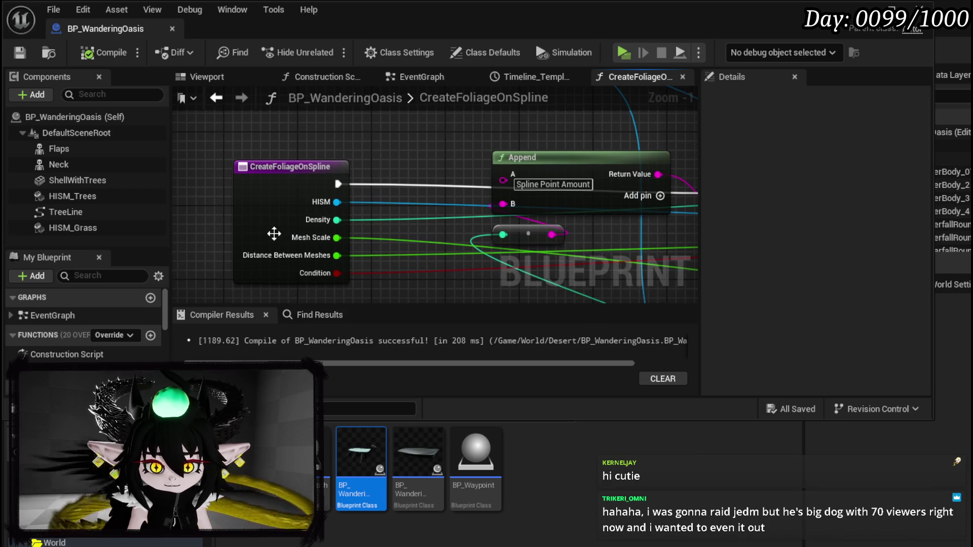
pyautogui.click(275, 232)
pyautogui.scroll(-2, 760, 304)
pyautogui.click(755, 339)
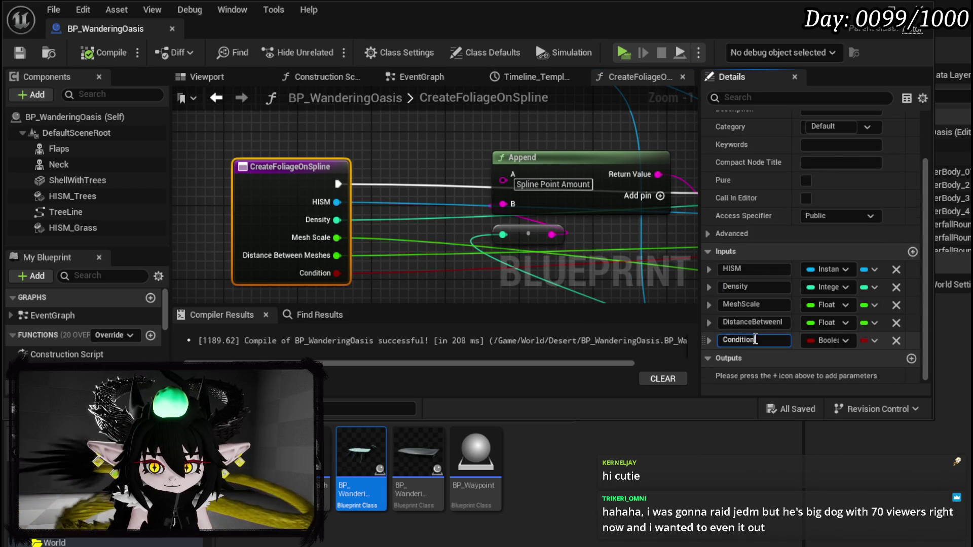
pyautogui.doubleClick(755, 340)
pyautogui.write('DistanceCheck')
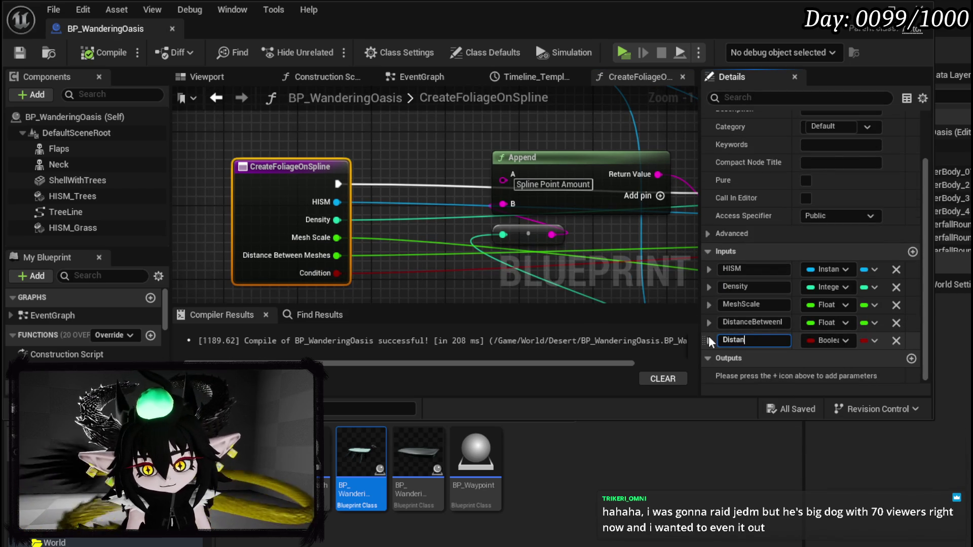
pyautogui.press('Return')
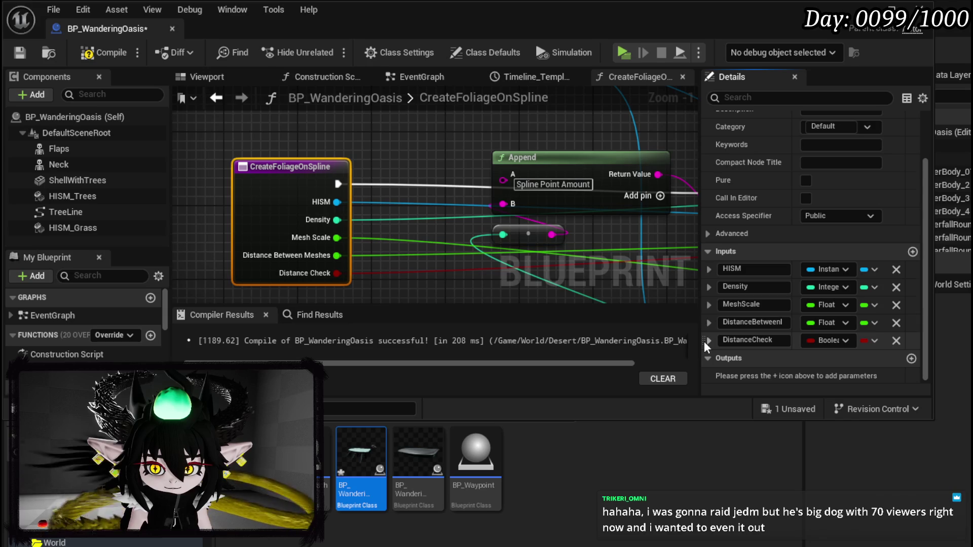
pyautogui.moveTo(702, 337); pyautogui.dragTo(702, 321)
pyautogui.click(82, 53)
pyautogui.click(20, 52)
# - Review the function's For Loop, SET, Branch, Line Trace, Make Vector and Distance nodes
pyautogui.scroll(-1, 370, 123)
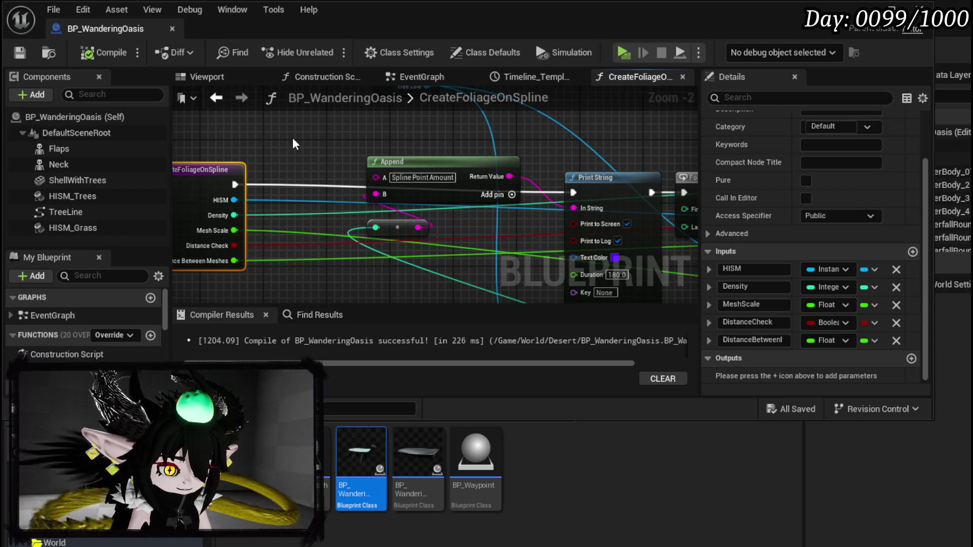
pyautogui.moveTo(442, 146)
pyautogui.mouseDown()
pyautogui.moveTo(425, 133)
pyautogui.moveTo(360, 159)
pyautogui.mouseUp()
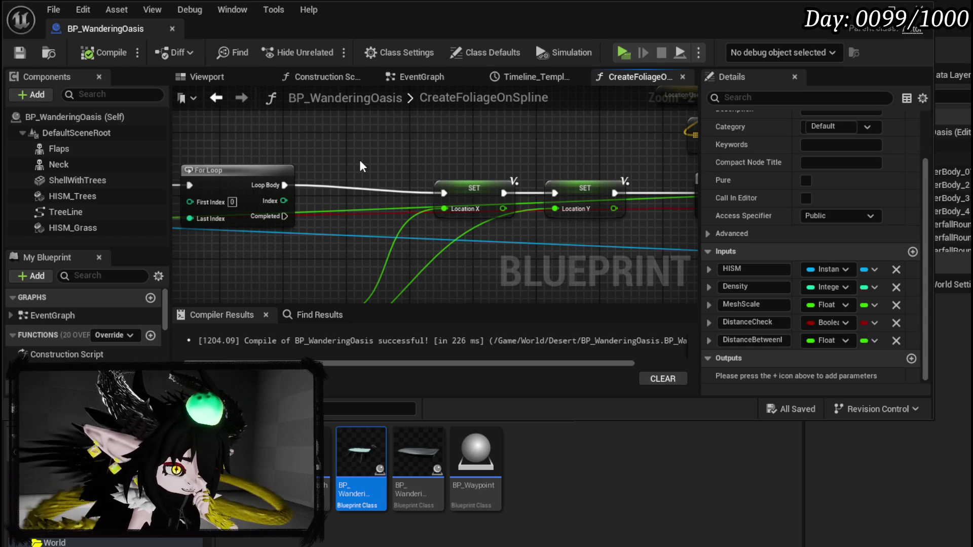
pyautogui.moveTo(546, 132); pyautogui.dragTo(251, 136)
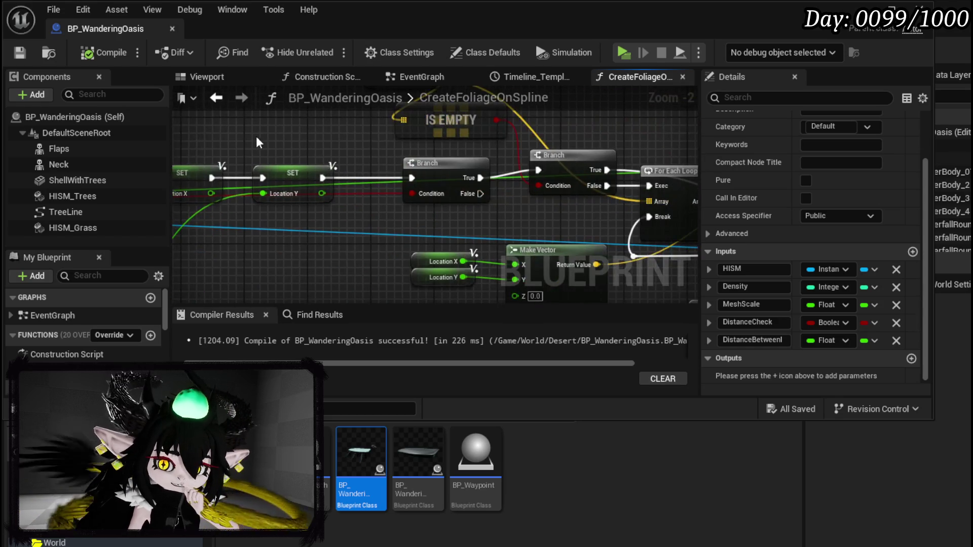
pyautogui.moveTo(336, 134); pyautogui.dragTo(331, 181)
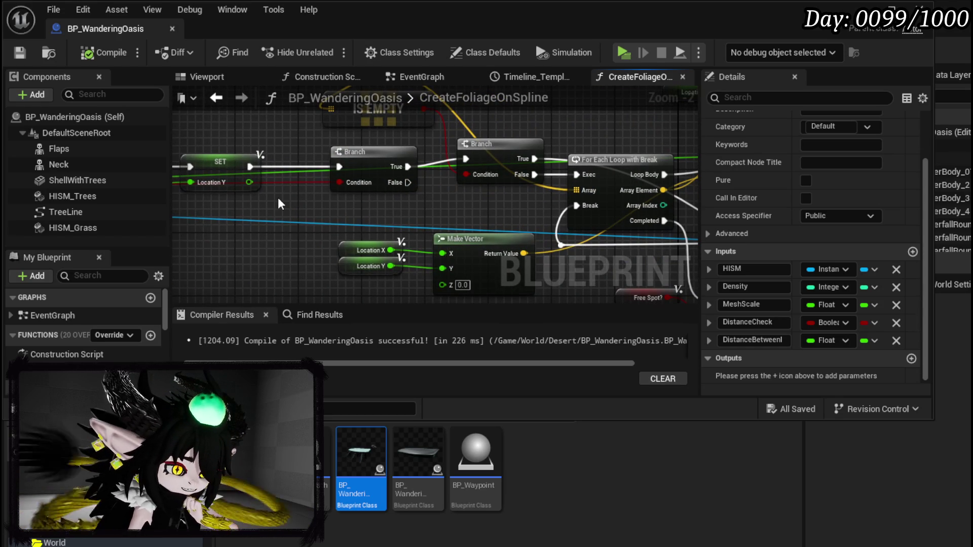
pyautogui.moveTo(278, 198)
pyautogui.mouseDown()
pyautogui.moveTo(160, 183)
pyautogui.moveTo(354, 200)
pyautogui.moveTo(487, 192)
pyautogui.moveTo(545, 231)
pyautogui.mouseUp()
pyautogui.moveTo(345, 142); pyautogui.dragTo(494, 179)
pyautogui.click(495, 144)
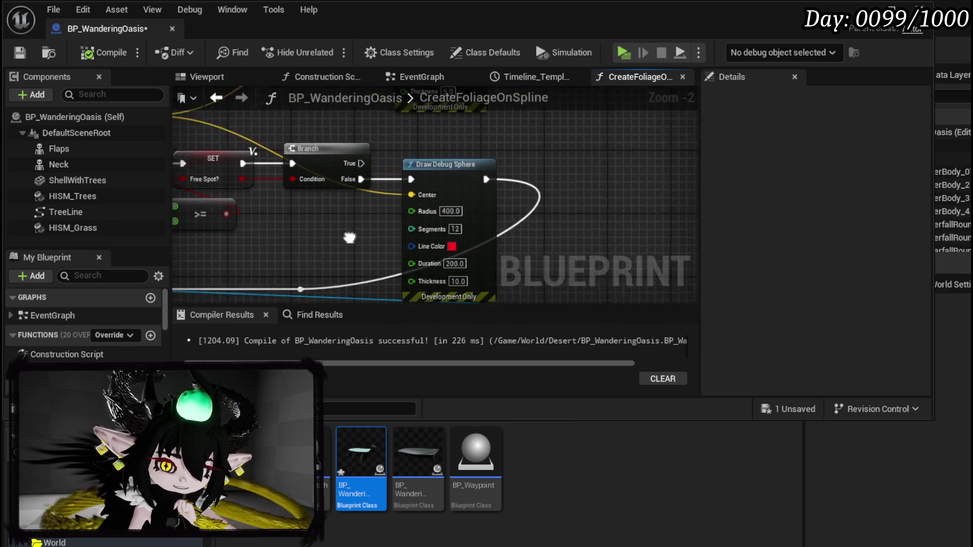
pyautogui.scroll(-1, 291, 256)
pyautogui.moveTo(290, 256)
pyautogui.mouseDown()
pyautogui.moveTo(465, 257)
pyautogui.moveTo(435, 152)
pyautogui.moveTo(488, 177)
pyautogui.moveTo(224, 169)
pyautogui.mouseUp()
pyautogui.scroll(-1, 487, 176)
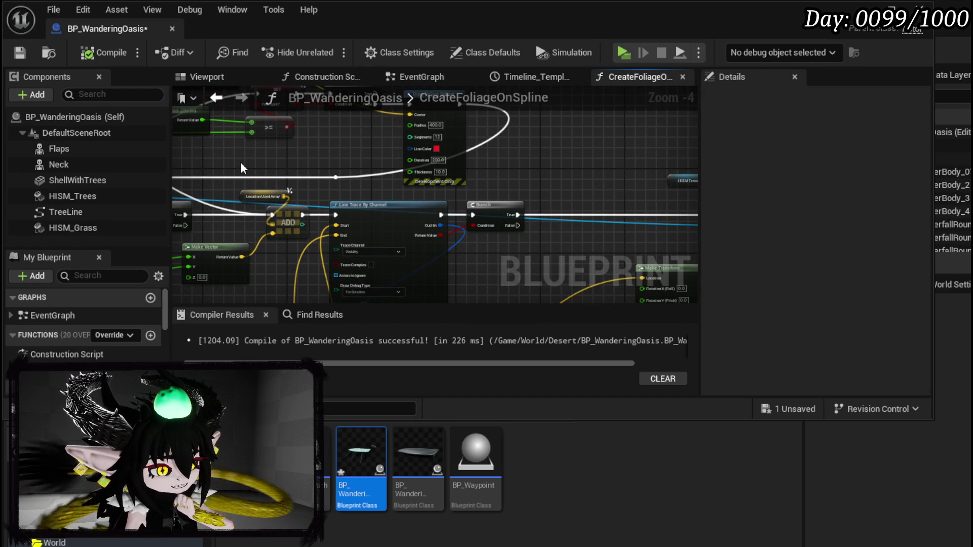
pyautogui.moveTo(557, 153)
pyautogui.mouseDown()
pyautogui.moveTo(511, 173)
pyautogui.moveTo(659, 211)
pyautogui.mouseUp()
pyautogui.moveTo(304, 193); pyautogui.dragTo(400, 202)
pyautogui.moveTo(253, 193); pyautogui.dragTo(349, 204)
pyautogui.moveTo(214, 138); pyautogui.dragTo(472, 159)
# - Move the Location_Y SET below the Branch and slot it into the exec chain
pyautogui.click(377, 150)
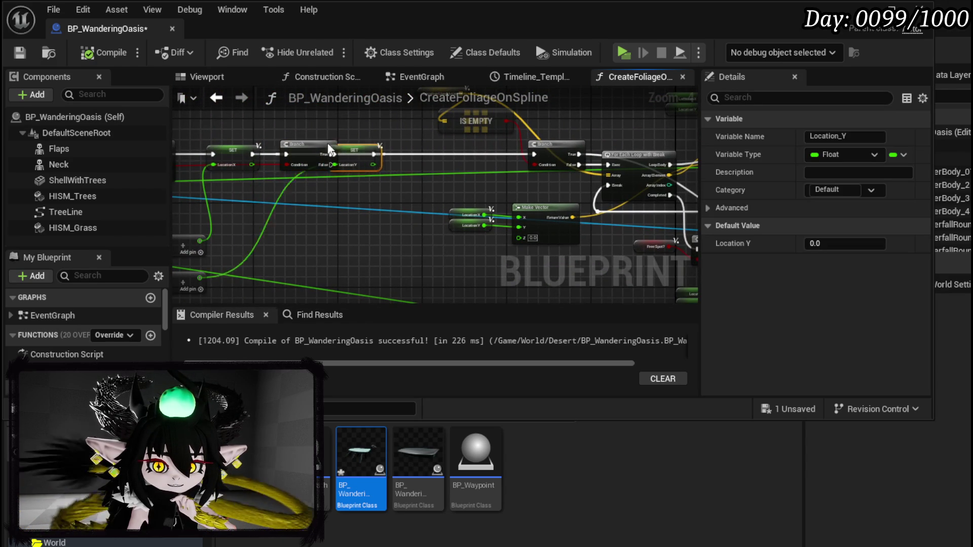
pyautogui.moveTo(355, 149); pyautogui.dragTo(276, 187)
pyautogui.moveTo(298, 152); pyautogui.dragTo(387, 153)
pyautogui.moveTo(301, 193); pyautogui.dragTo(306, 156)
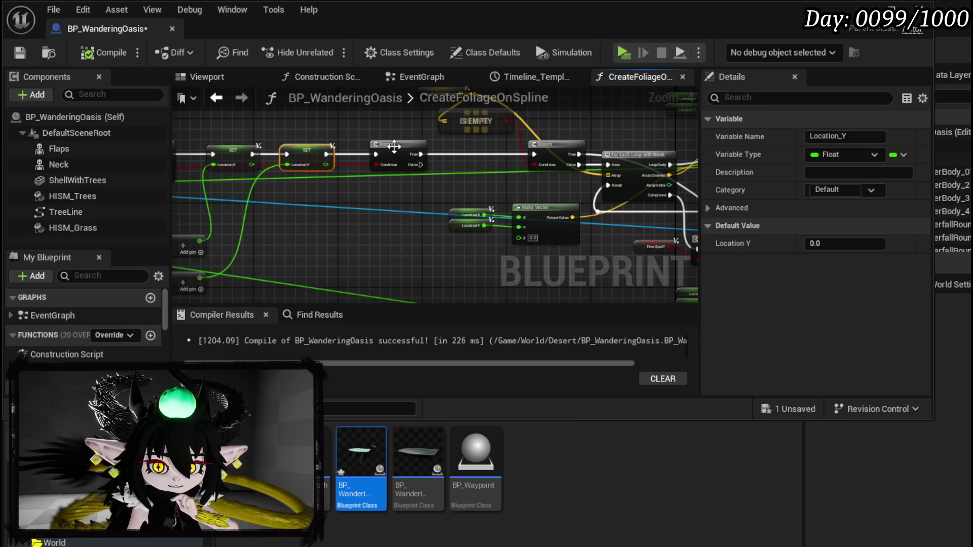
pyautogui.click(393, 146)
pyautogui.scroll(-3, 386, 152)
pyautogui.click(246, 148)
# - Wire the Branch's False output to the lower Branch via a tidy reroute, then compile and save
pyautogui.moveTo(218, 141)
pyautogui.mouseDown()
pyautogui.moveTo(521, 231)
pyautogui.moveTo(582, 208)
pyautogui.moveTo(428, 193)
pyautogui.mouseUp()
pyautogui.doubleClick(328, 152)
pyautogui.moveTo(332, 153)
pyautogui.mouseDown()
pyautogui.moveTo(234, 209)
pyautogui.moveTo(243, 209)
pyautogui.mouseUp()
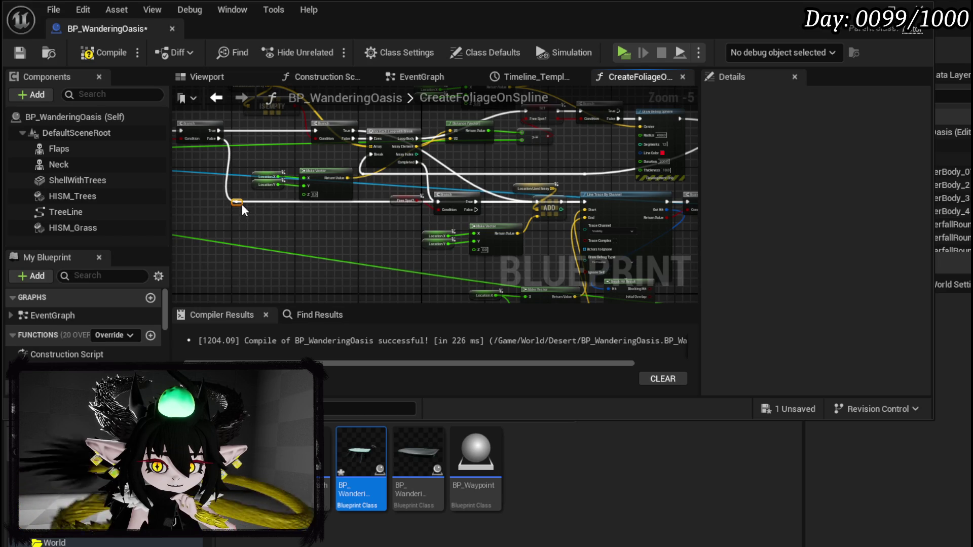
pyautogui.click(279, 239)
pyautogui.click(20, 53)
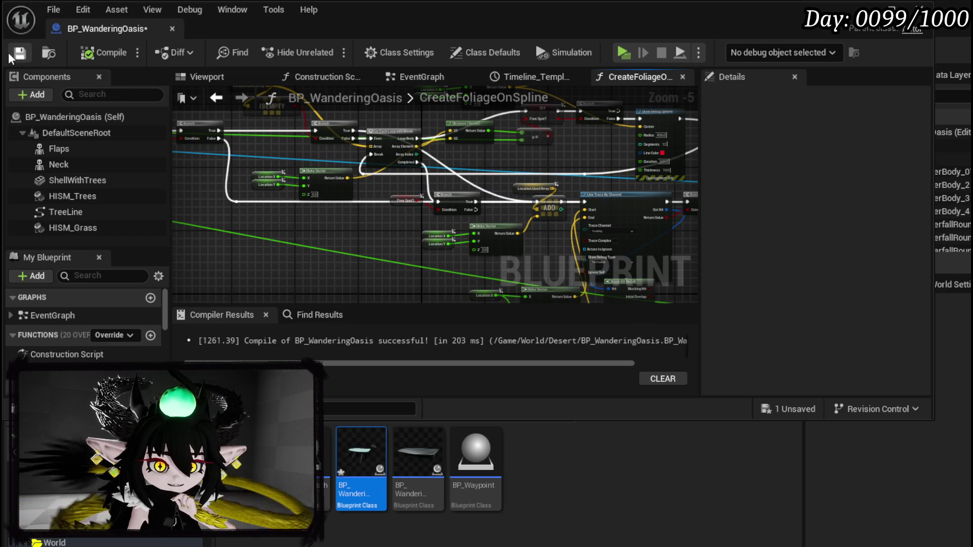
# - Tick Distance Check on the grass Create Foliage on Spline node in the EventGraph and recompile
pyautogui.click(216, 98)
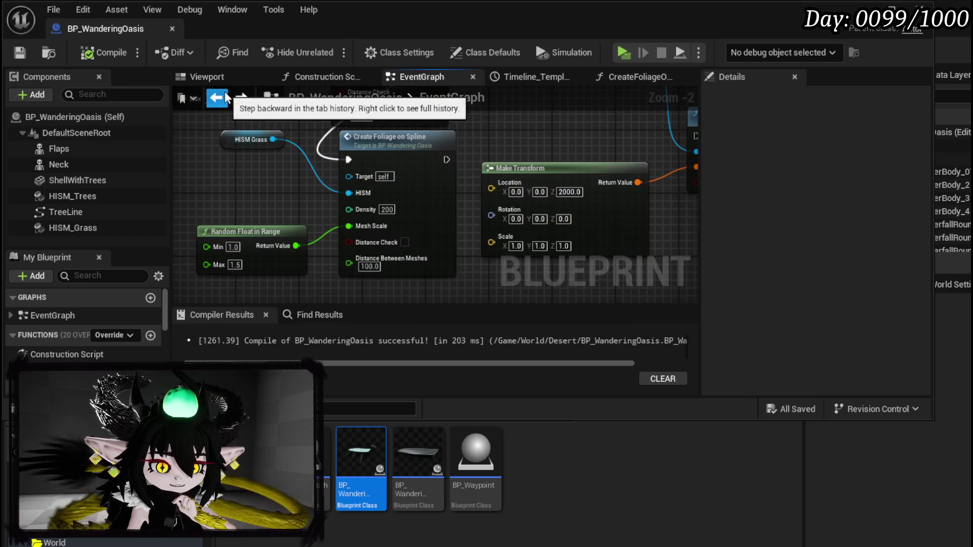
pyautogui.click(404, 242)
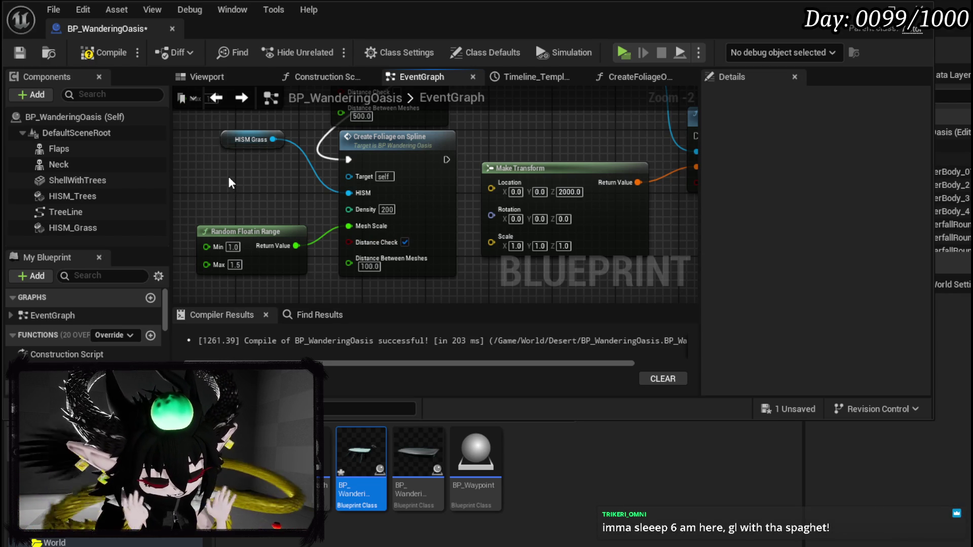
pyautogui.click(104, 52)
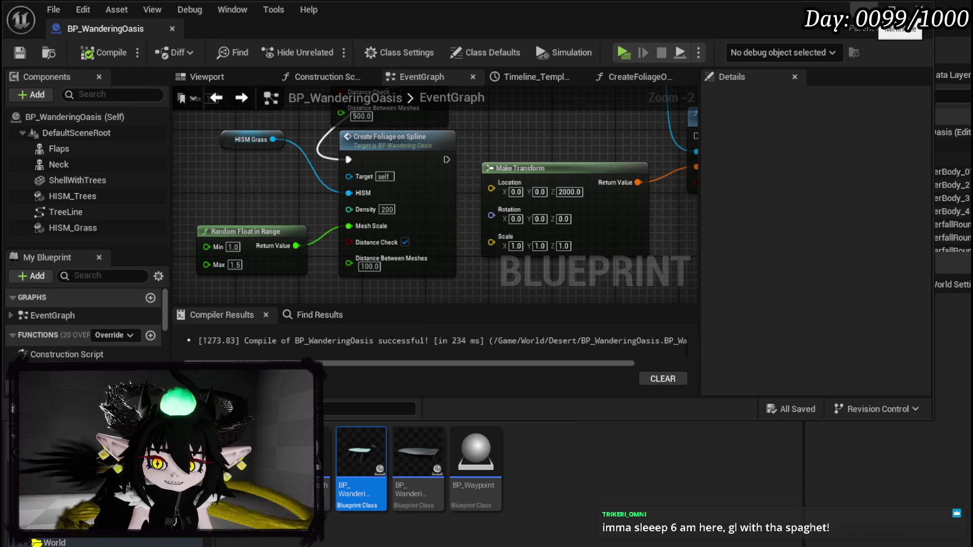
# - Watch the wandering creature in the level's play test, then stop it with Esc
pyautogui.hotkey('alt', 'Tab')
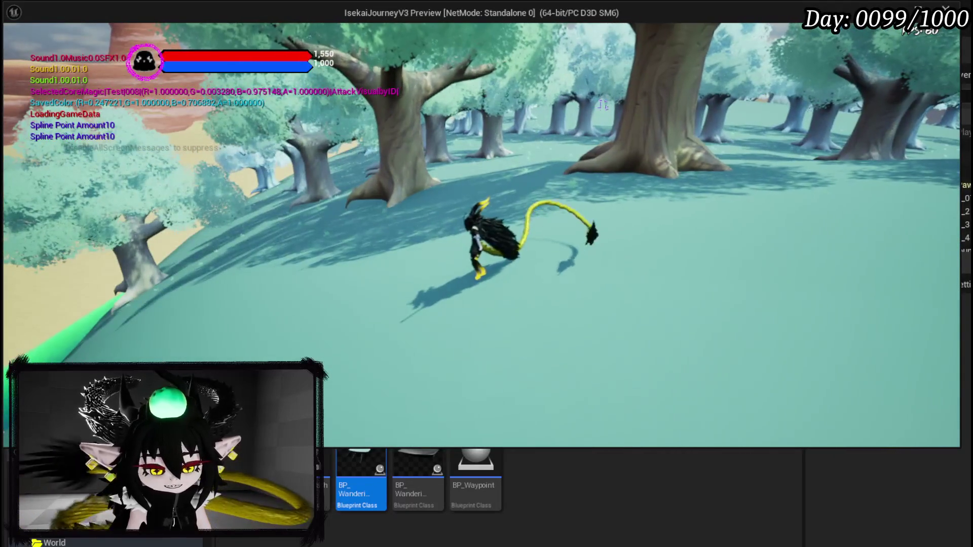
pyautogui.press('Escape')
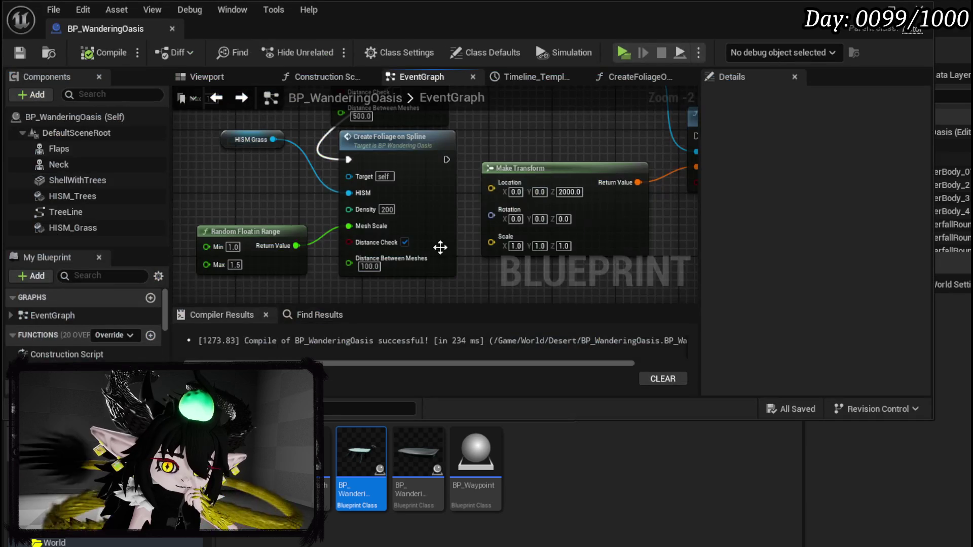
# - Set the grass Create Foliage on Spline Density to 2000, then compile and save
pyautogui.scroll(2, 457, 223)
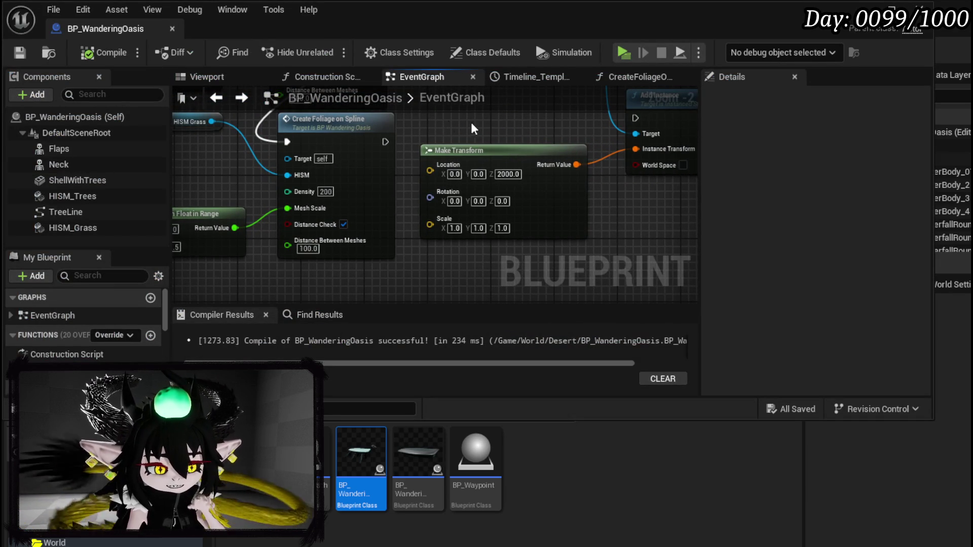
pyautogui.scroll(-2, 491, 132)
pyautogui.scroll(4, 509, 210)
pyautogui.moveTo(532, 188); pyautogui.dragTo(551, 121)
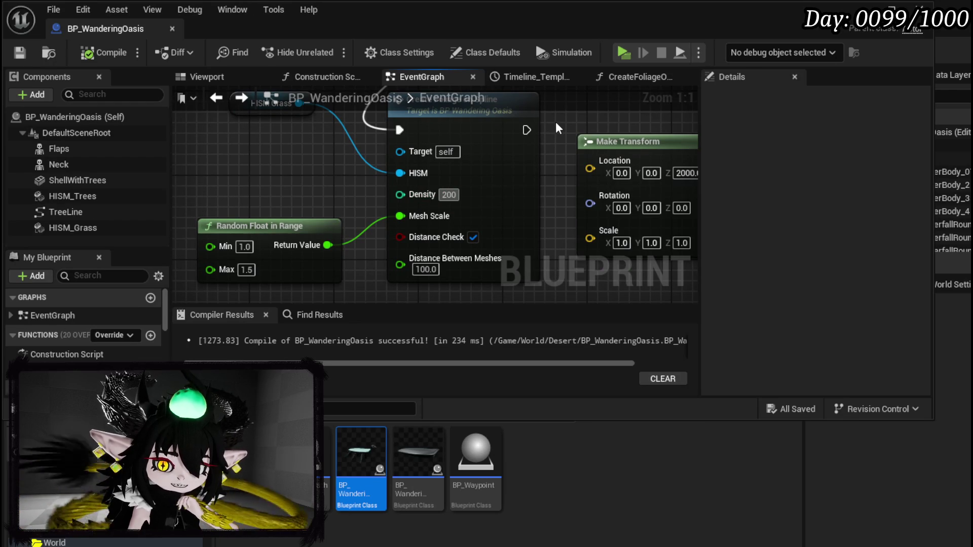
pyautogui.click(107, 54)
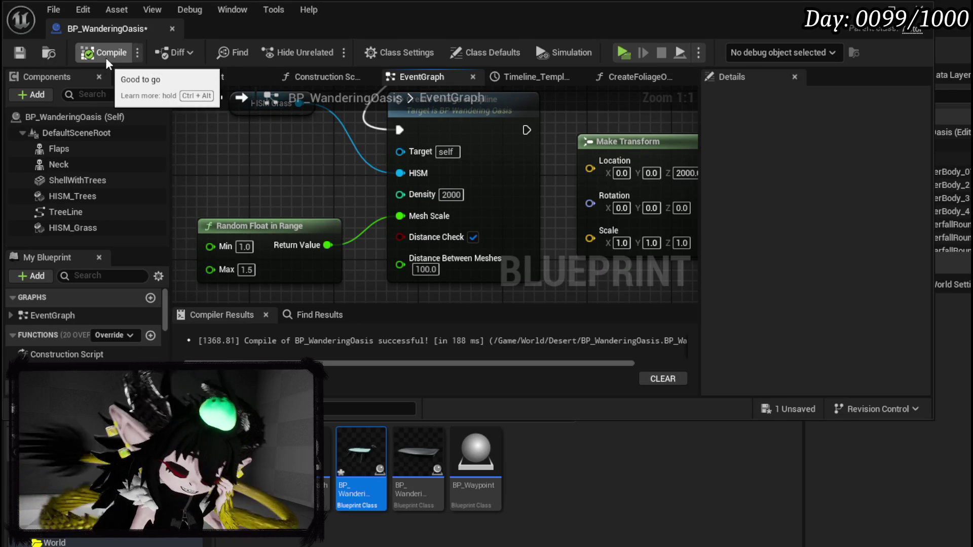
pyautogui.click(20, 52)
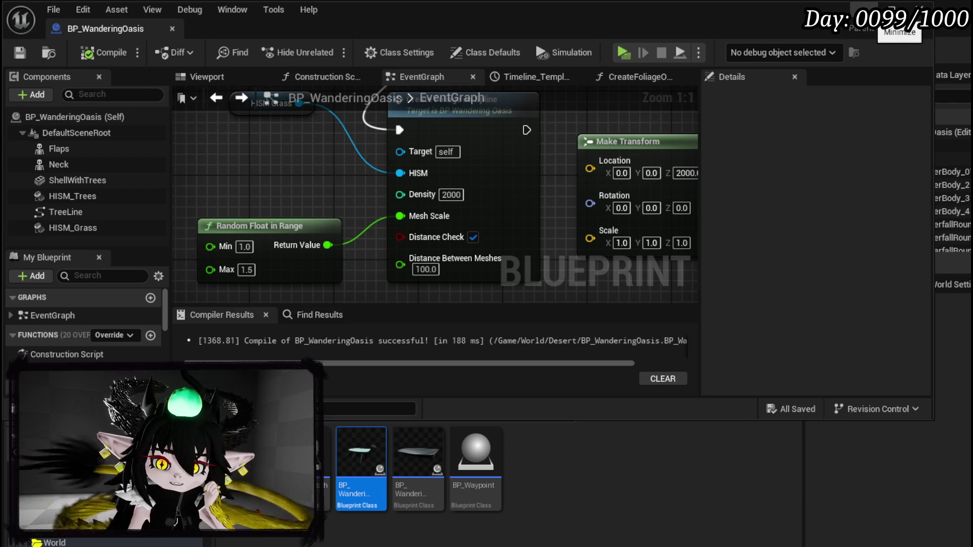
# - Untick Distance Check on the grass call, recompile and save, and return to the level
pyautogui.click(473, 237)
pyautogui.doubleClick(490, 233)
pyautogui.scroll(2, 600, 234)
pyautogui.click(104, 53)
pyautogui.click(19, 52)
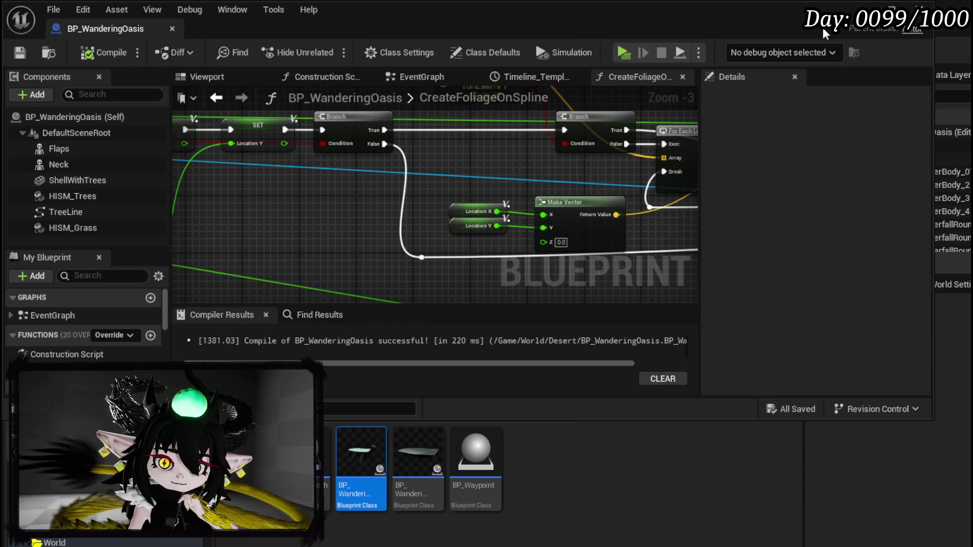
pyautogui.hotkey('alt', 'Tab')
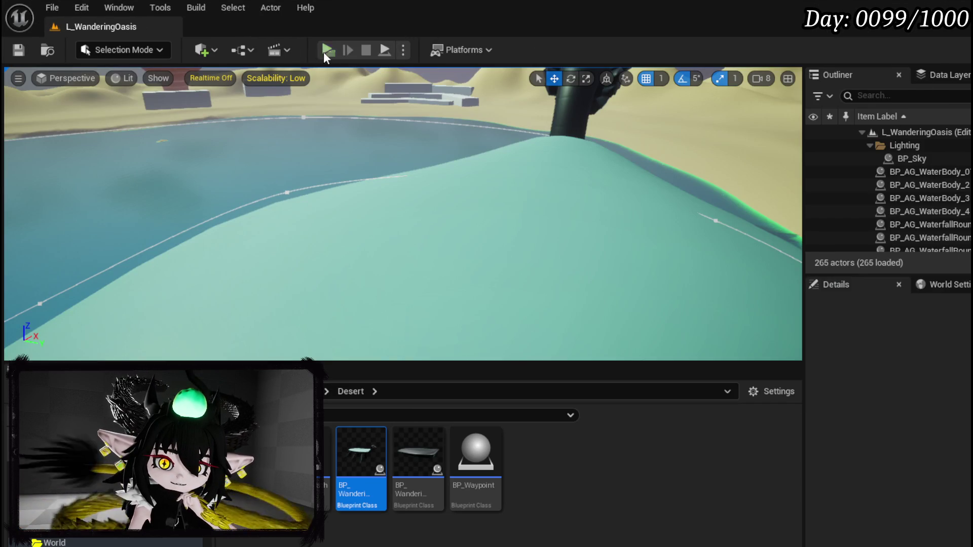
pyautogui.hotkey('alt', 'p')
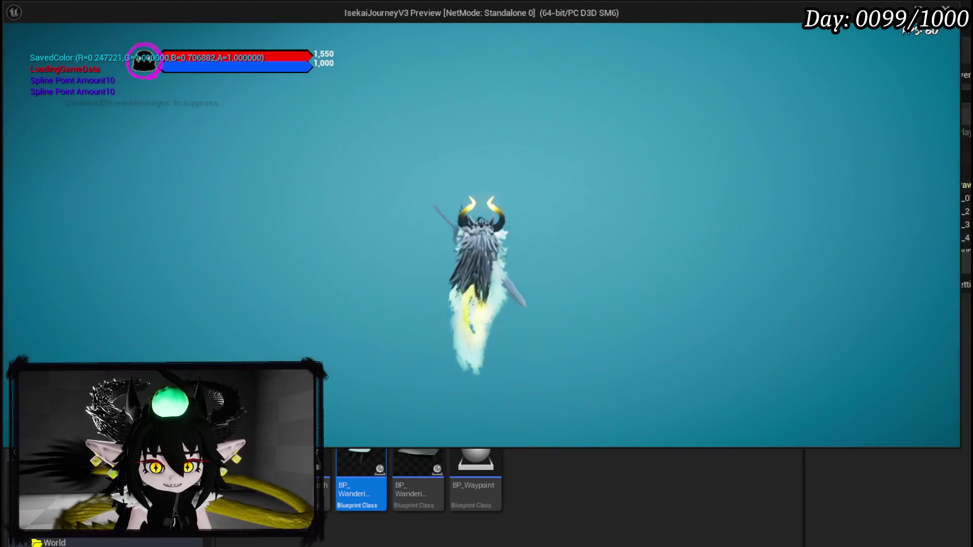
pyautogui.press('Escape')
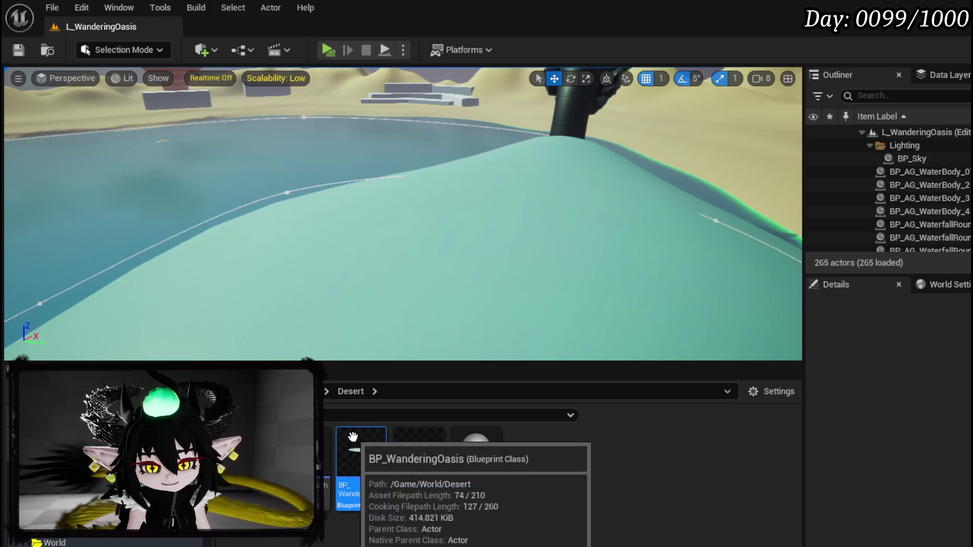
# - Open BP_WanderingOasis and inspect the foliage loop nodes and the HISM_Trees component
pyautogui.doubleClick(360, 451)
pyautogui.moveTo(335, 216); pyautogui.dragTo(177, 239)
pyautogui.moveTo(457, 203)
pyautogui.mouseDown()
pyautogui.moveTo(439, 203)
pyautogui.moveTo(438, 193)
pyautogui.moveTo(510, 135)
pyautogui.moveTo(289, 204)
pyautogui.moveTo(424, 211)
pyautogui.mouseUp()
pyautogui.scroll(-3, 439, 193)
pyautogui.scroll(-2, 423, 210)
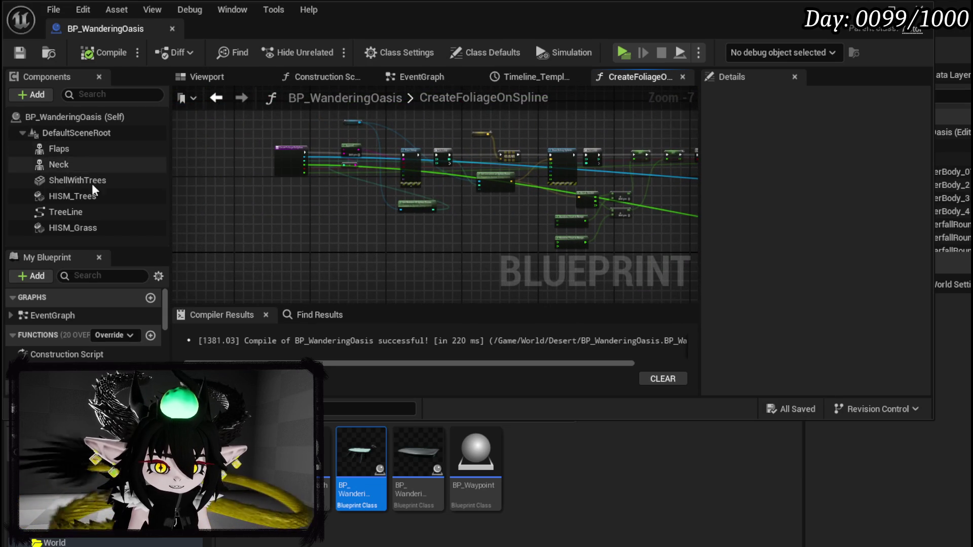
pyautogui.click(72, 200)
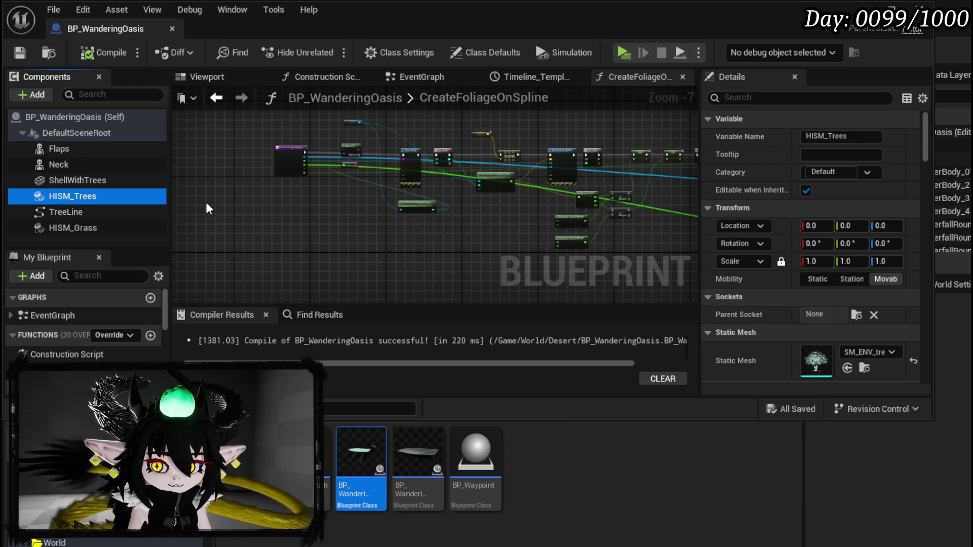
# - Review the CreateFoliageOnSpline For Loop, debug sphere nodes and function settings
pyautogui.moveTo(311, 210)
pyautogui.mouseDown()
pyautogui.moveTo(358, 207)
pyautogui.moveTo(282, 212)
pyautogui.mouseUp()
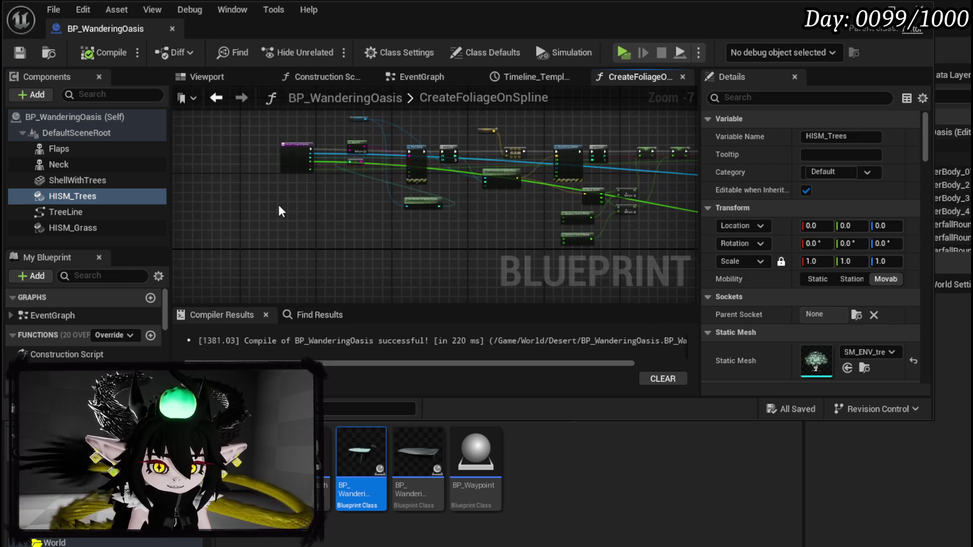
pyautogui.scroll(3, 376, 208)
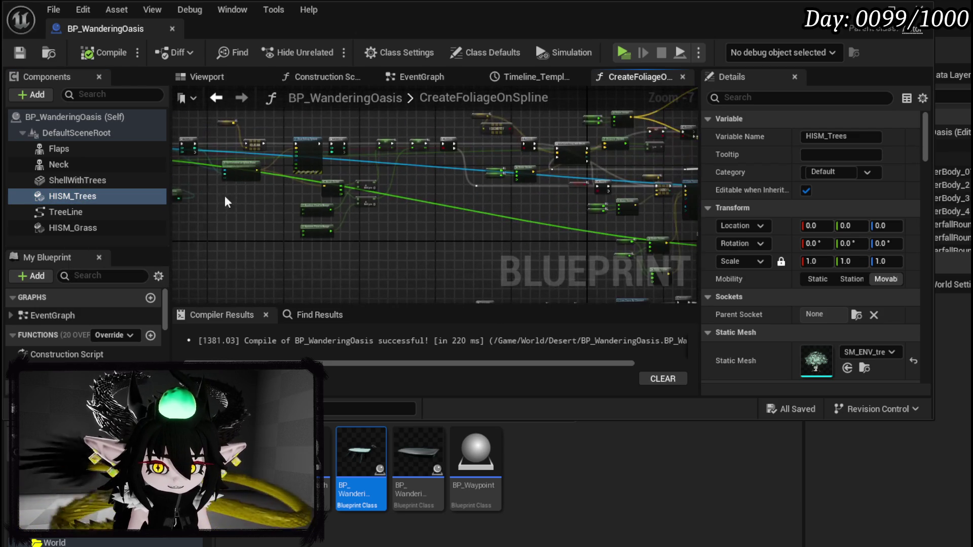
pyautogui.moveTo(331, 218)
pyautogui.mouseDown()
pyautogui.moveTo(289, 211)
pyautogui.moveTo(325, 232)
pyautogui.moveTo(375, 213)
pyautogui.moveTo(427, 232)
pyautogui.moveTo(509, 223)
pyautogui.moveTo(456, 219)
pyautogui.moveTo(608, 225)
pyautogui.mouseUp()
pyautogui.scroll(-1, 507, 223)
pyautogui.moveTo(354, 223)
pyautogui.mouseDown()
pyautogui.moveTo(506, 221)
pyautogui.moveTo(529, 231)
pyautogui.mouseUp()
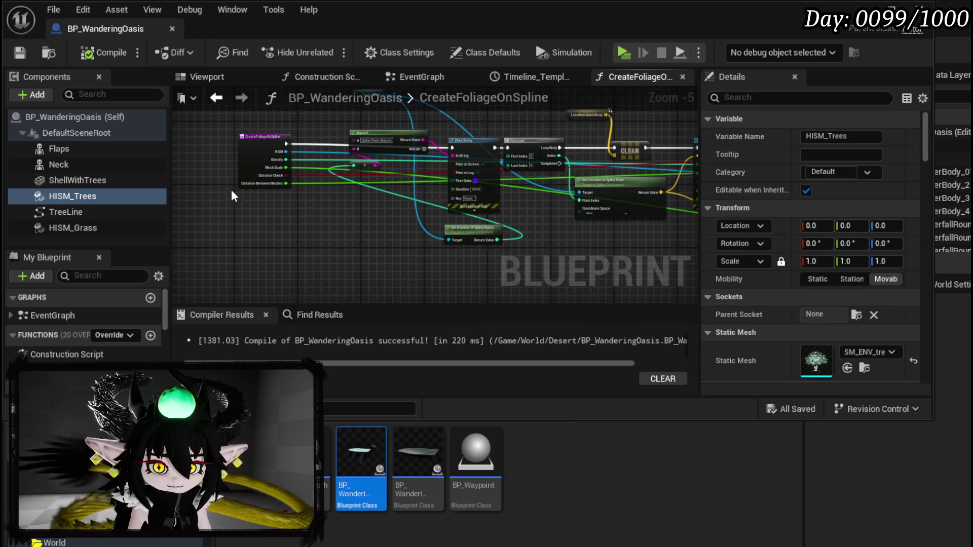
pyautogui.click(245, 162)
pyautogui.click(245, 228)
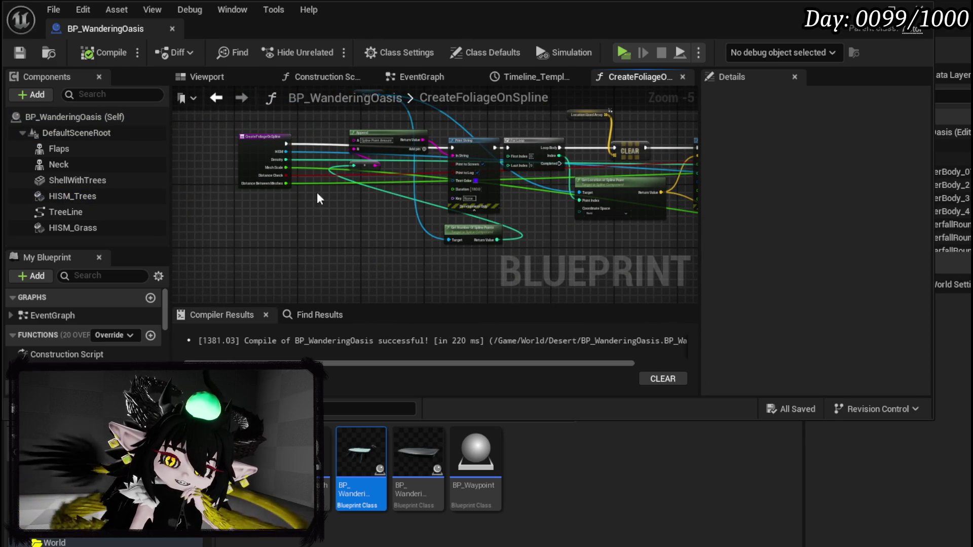
pyautogui.scroll(4, 562, 192)
pyautogui.moveTo(466, 209)
pyautogui.mouseDown()
pyautogui.moveTo(468, 248)
pyautogui.moveTo(489, 217)
pyautogui.mouseUp()
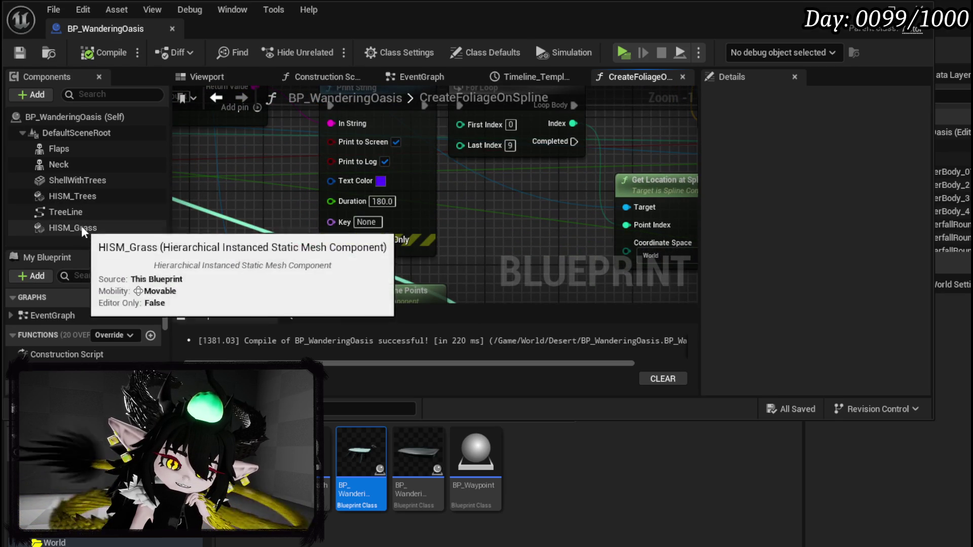
# - Rearrange Event BeginPlay and the HISM Trees node into a neater EventGraph layout
pyautogui.moveTo(203, 122)
pyautogui.mouseDown()
pyautogui.moveTo(217, 109)
pyautogui.moveTo(260, 177)
pyautogui.moveTo(282, 132)
pyautogui.mouseUp()
pyautogui.moveTo(298, 182)
pyautogui.mouseDown()
pyautogui.moveTo(285, 231)
pyautogui.moveTo(314, 273)
pyautogui.moveTo(360, 295)
pyautogui.mouseUp()
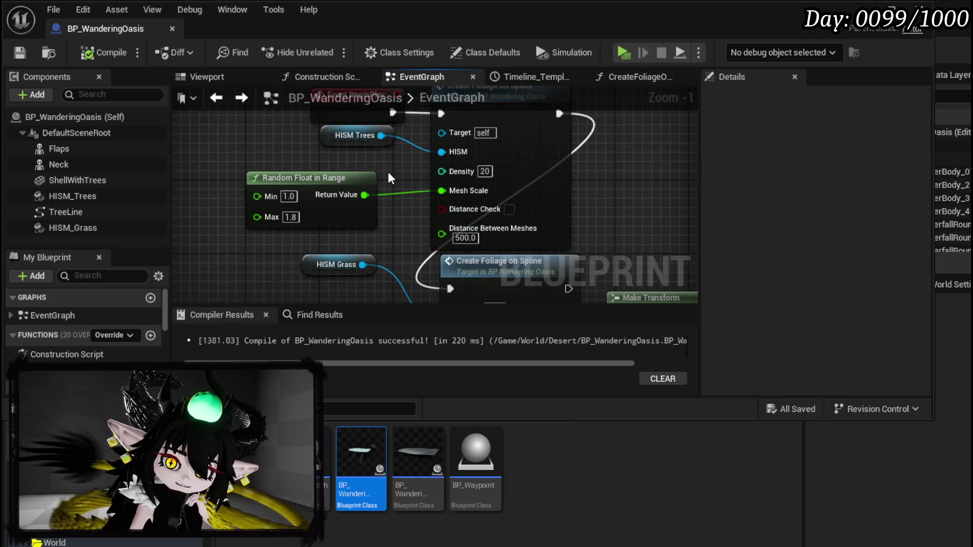
pyautogui.moveTo(355, 172); pyautogui.dragTo(377, 215)
pyautogui.moveTo(297, 165); pyautogui.dragTo(351, 203)
pyautogui.moveTo(387, 200); pyautogui.dragTo(241, 170)
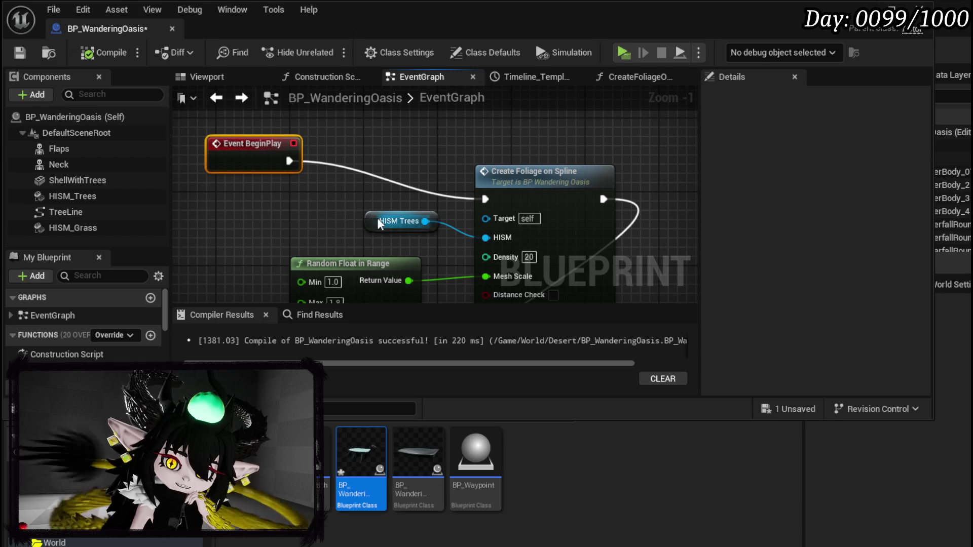
pyautogui.moveTo(379, 224); pyautogui.dragTo(324, 234)
pyautogui.moveTo(411, 215)
pyautogui.mouseDown()
pyautogui.moveTo(370, 162)
pyautogui.moveTo(277, 151)
pyautogui.mouseUp()
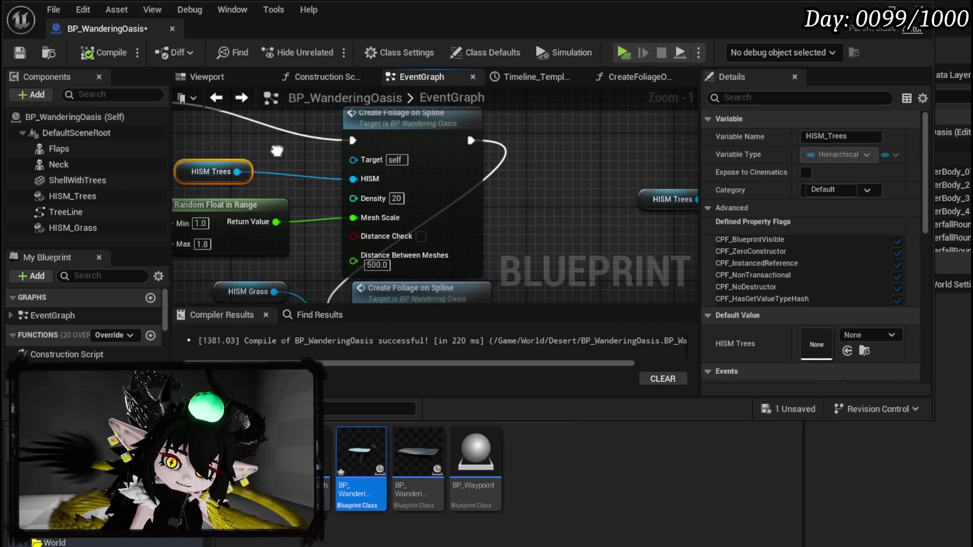
pyautogui.click(278, 157)
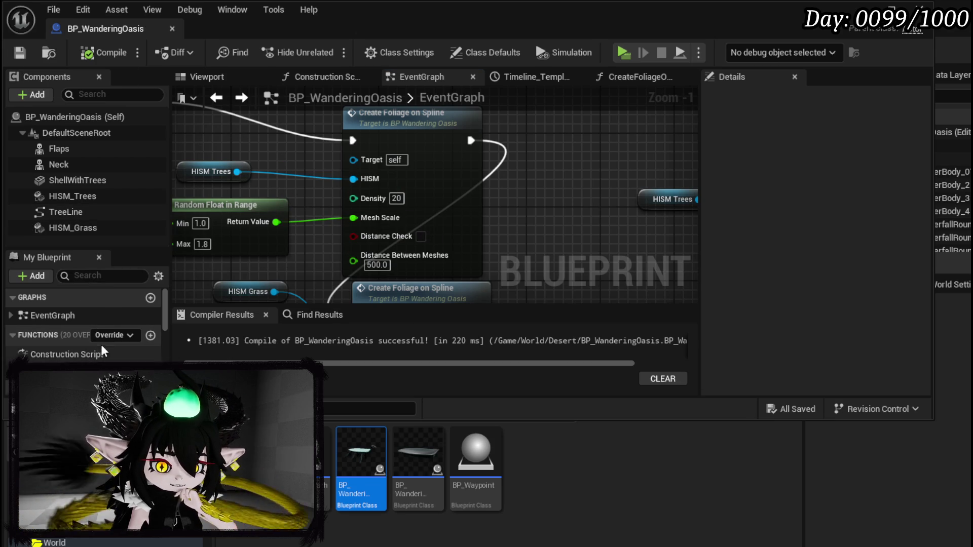
pyautogui.moveTo(91, 197); pyautogui.dragTo(235, 199)
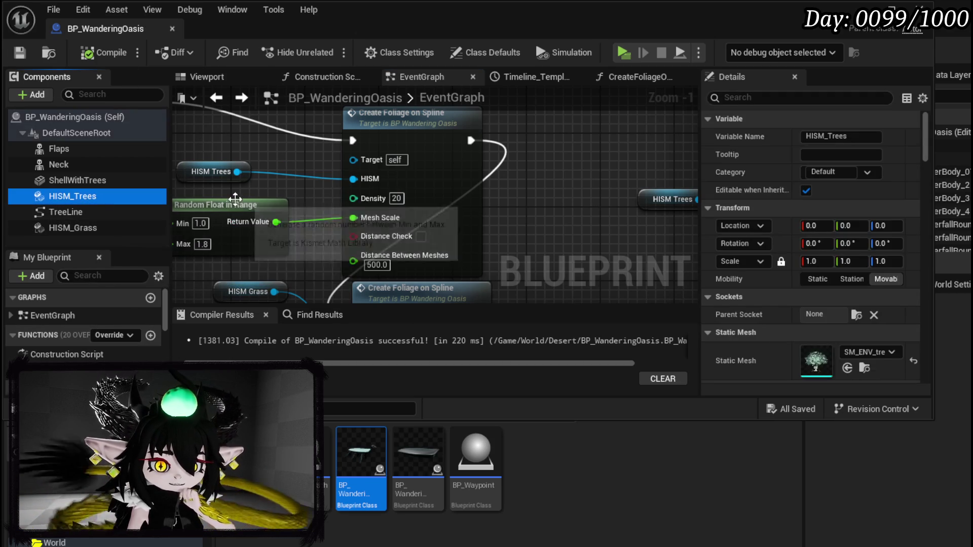
# - Duplicate HISM_Trees as HISM_Trees1, add its getter to the EventGraph, and compile
pyautogui.hotkey('ctrl', 'd')
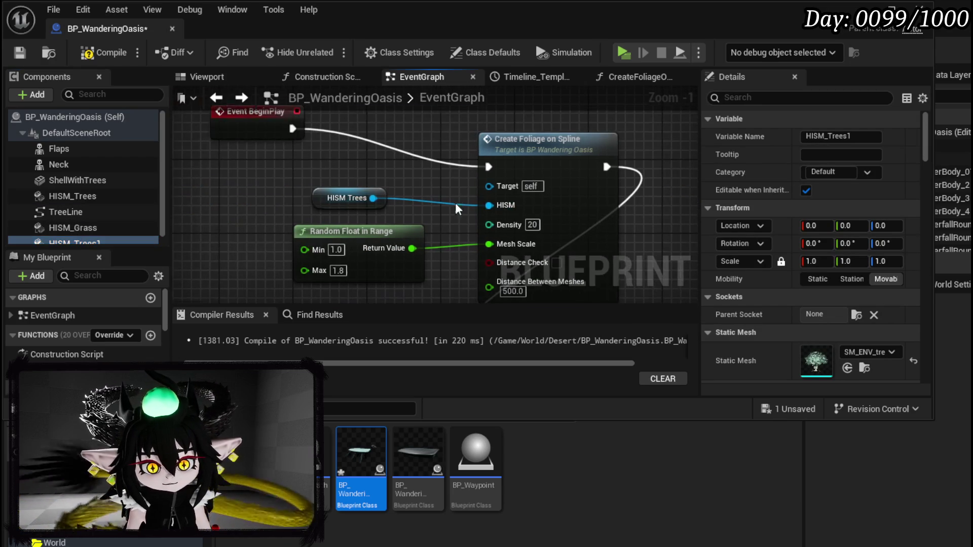
pyautogui.moveTo(75, 243)
pyautogui.mouseDown()
pyautogui.moveTo(375, 183)
pyautogui.moveTo(335, 180)
pyautogui.mouseUp()
pyautogui.click(439, 191)
pyautogui.click(100, 60)
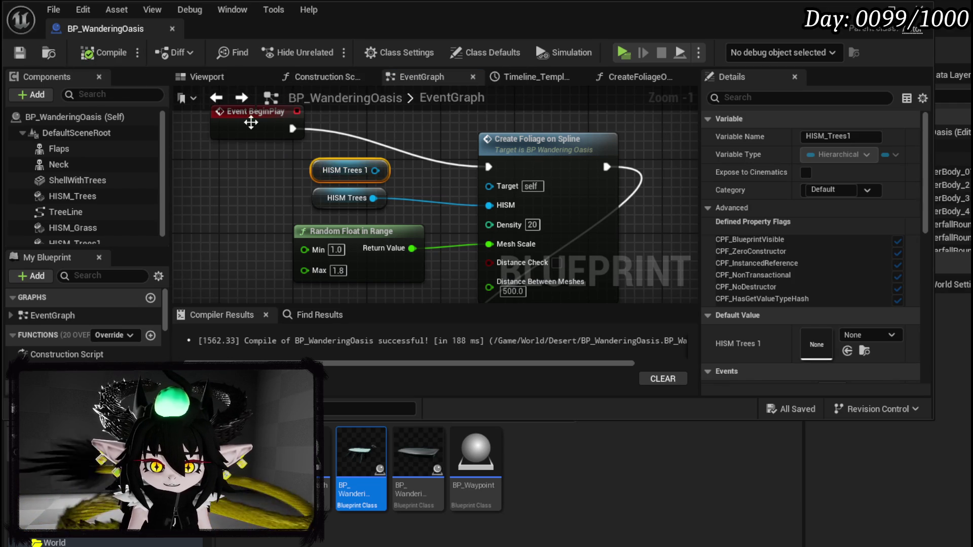
pyautogui.scroll(-5, 811, 330)
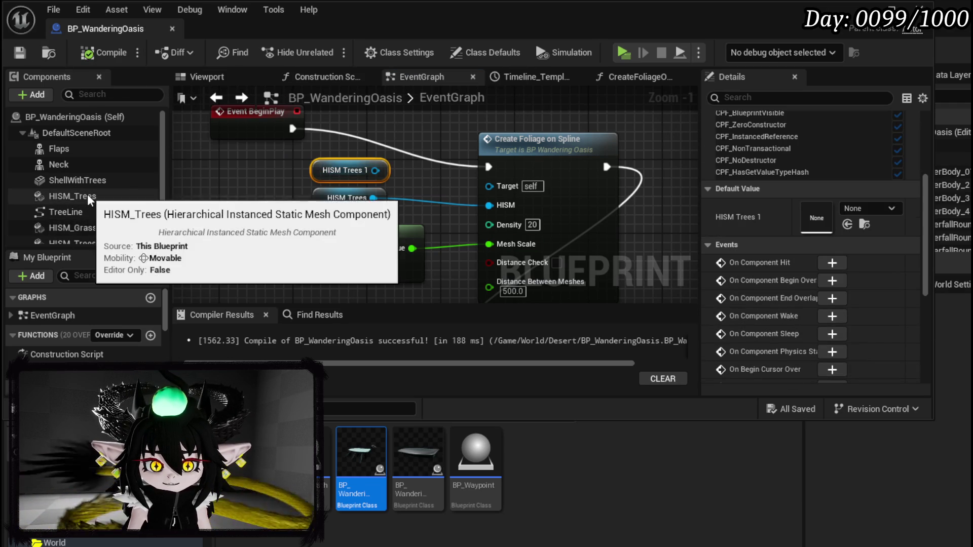
# - Assign SM_ENV_tree_ancient_02 as HISM_Trees1's static mesh, save both assets, and compile
pyautogui.click(71, 241)
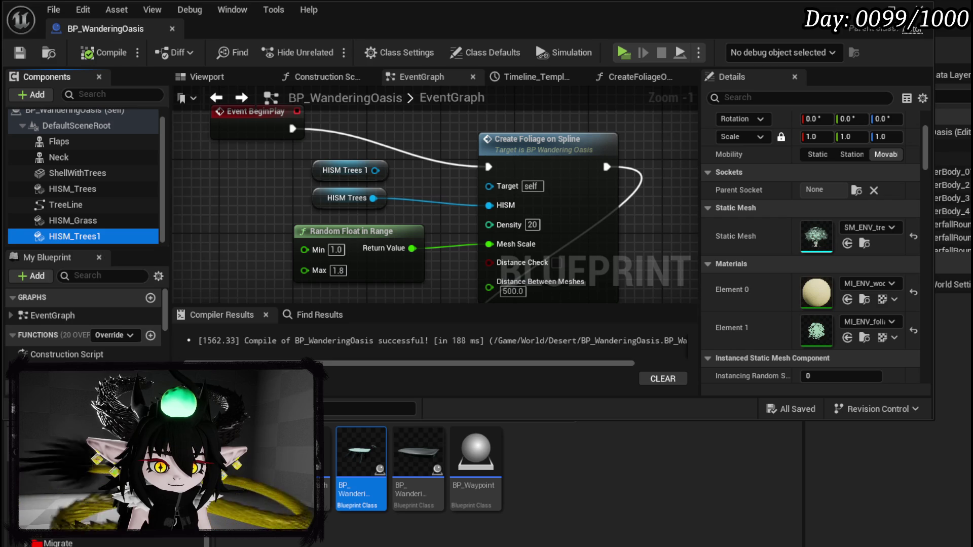
pyautogui.click(26, 543)
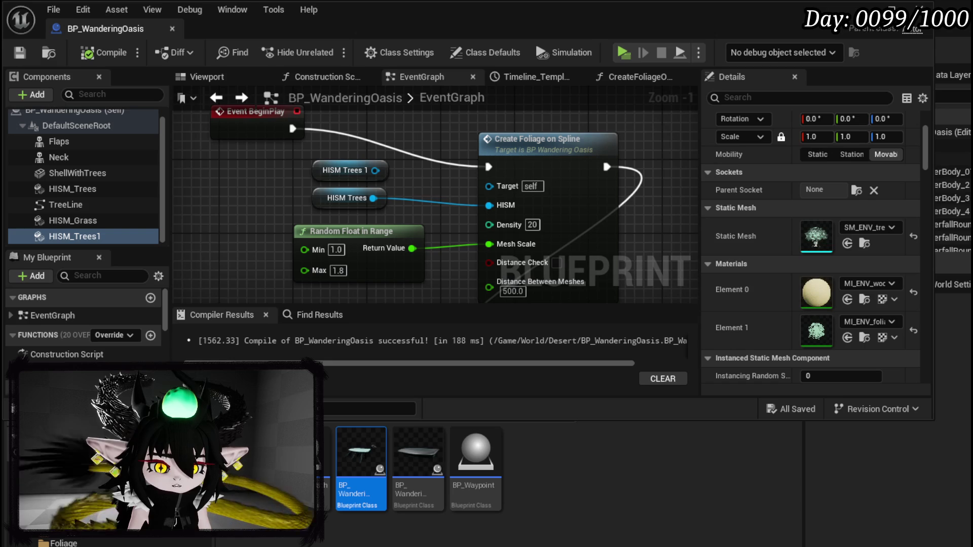
pyautogui.scroll(-5, 734, 478)
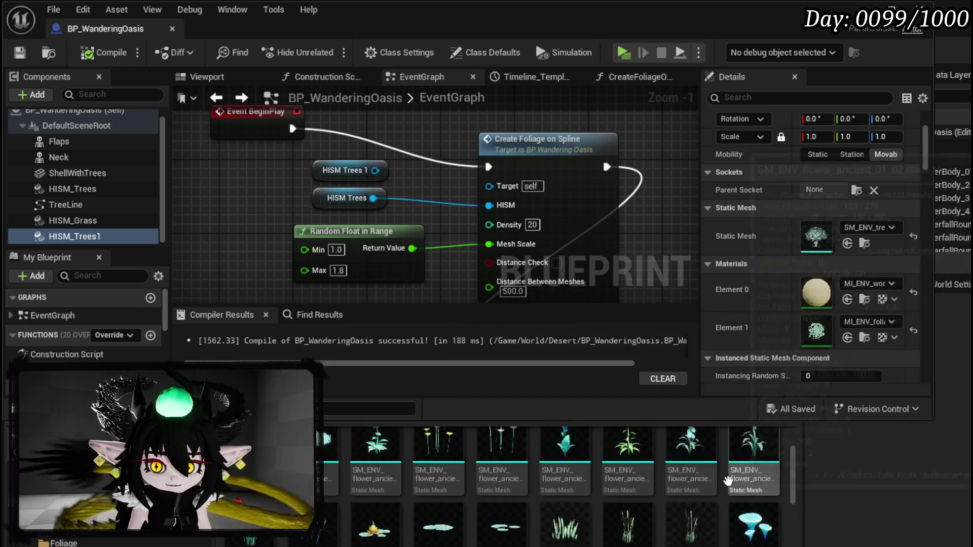
pyautogui.scroll(-5, 734, 478)
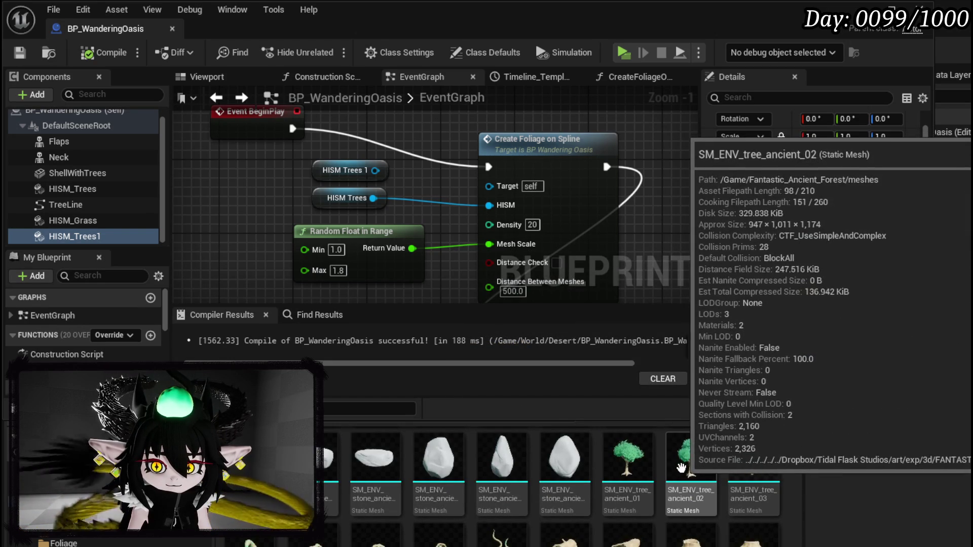
pyautogui.moveTo(691, 459)
pyautogui.mouseDown()
pyautogui.moveTo(885, 322)
pyautogui.moveTo(811, 234)
pyautogui.mouseUp()
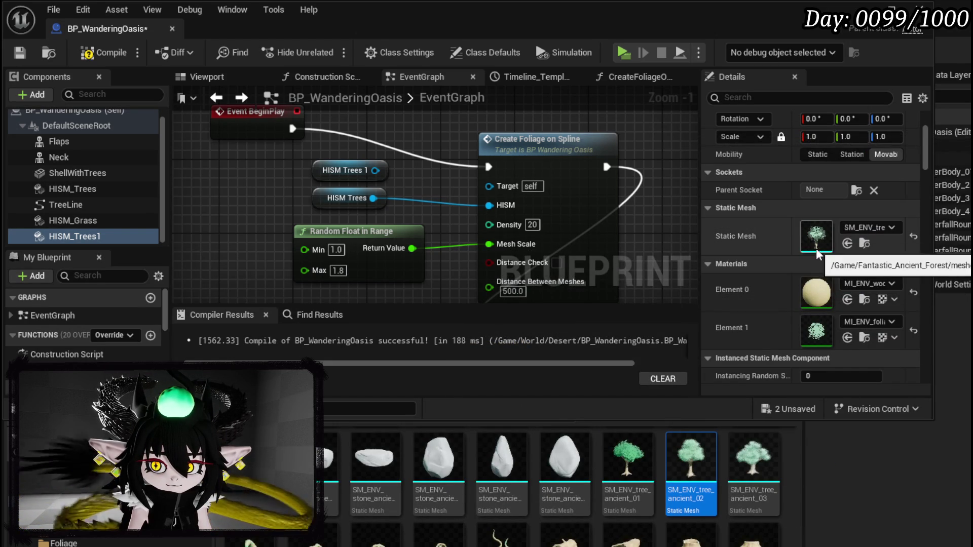
pyautogui.click(784, 412)
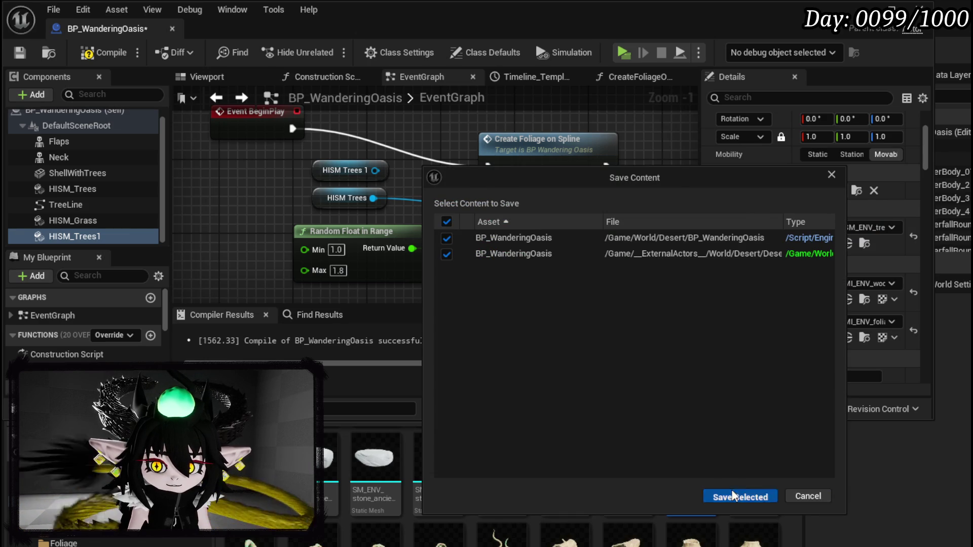
pyautogui.click(733, 495)
pyautogui.click(104, 53)
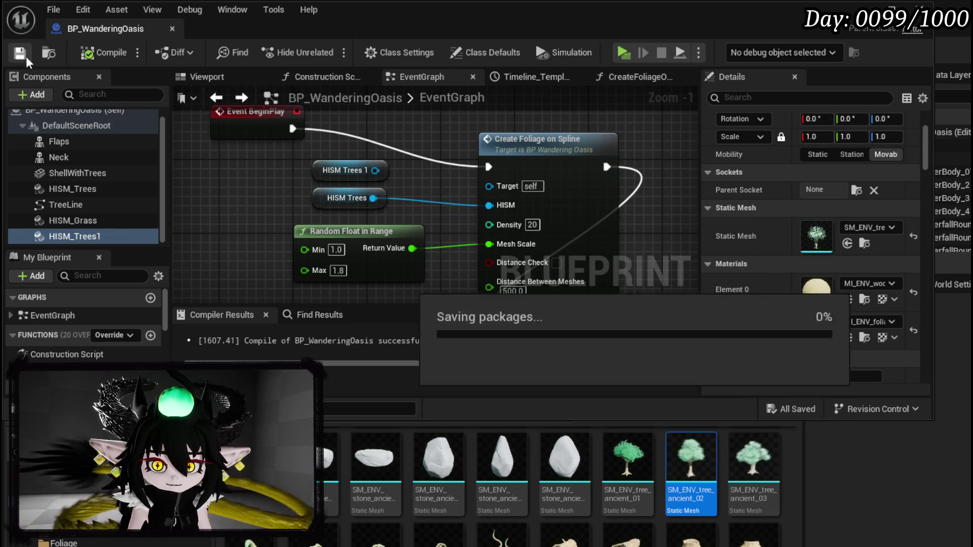
pyautogui.moveTo(474, 198); pyautogui.dragTo(444, 160)
# - Duplicate the Create Foliage on Spline node and chain its execution after the original
pyautogui.moveTo(583, 169); pyautogui.dragTo(424, 141)
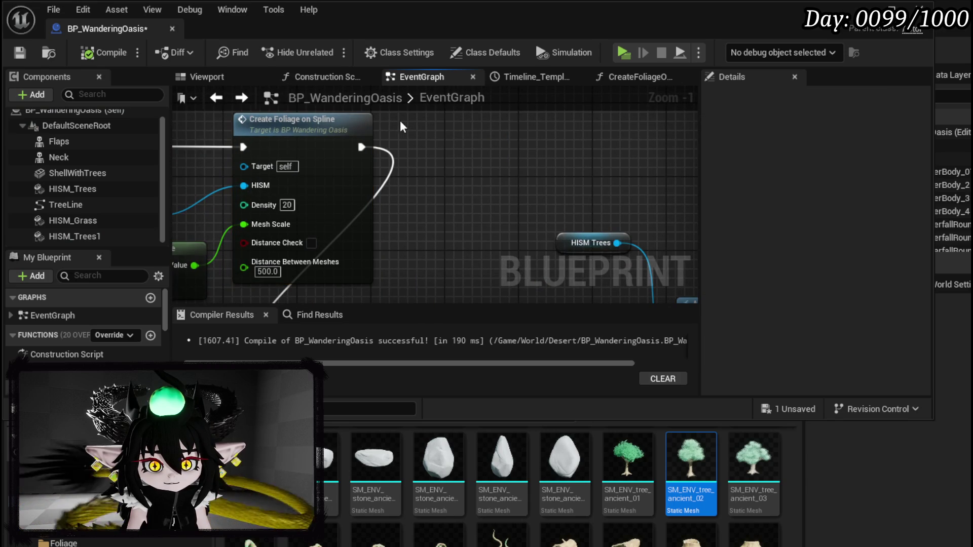
pyautogui.hotkey('ctrl', 'c')
pyautogui.hotkey('ctrl', 'v')
pyautogui.moveTo(362, 147); pyautogui.dragTo(409, 156)
pyautogui.moveTo(527, 156)
pyautogui.mouseDown()
pyautogui.moveTo(405, 217)
pyautogui.moveTo(183, 276)
pyautogui.moveTo(734, 180)
pyautogui.moveTo(458, 248)
pyautogui.mouseUp()
pyautogui.moveTo(537, 270)
pyautogui.mouseDown()
pyautogui.moveTo(553, 169)
pyautogui.moveTo(532, 156)
pyautogui.mouseUp()
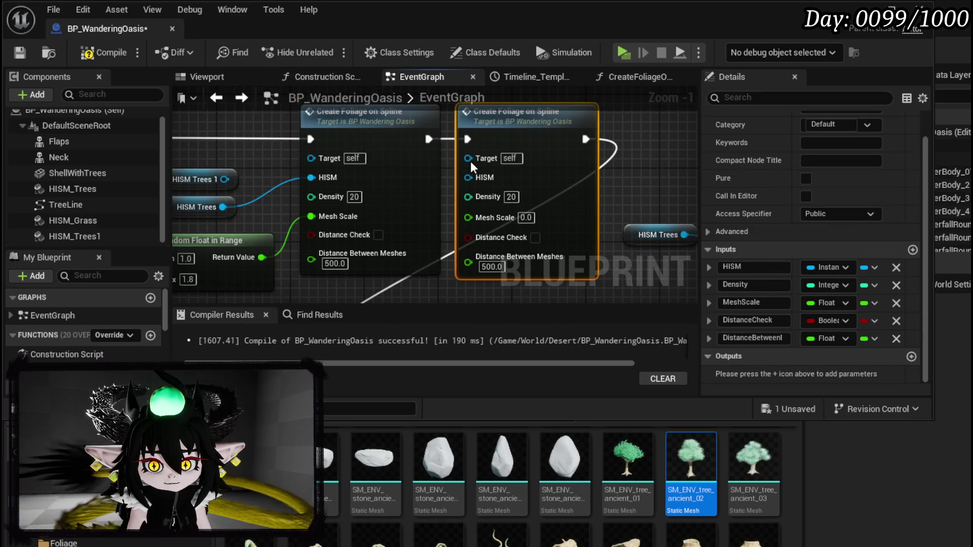
# - Feed HISM Trees 1 into the copy's HISM input, tidy the getters, then compile and save
pyautogui.moveTo(321, 180); pyautogui.dragTo(572, 180)
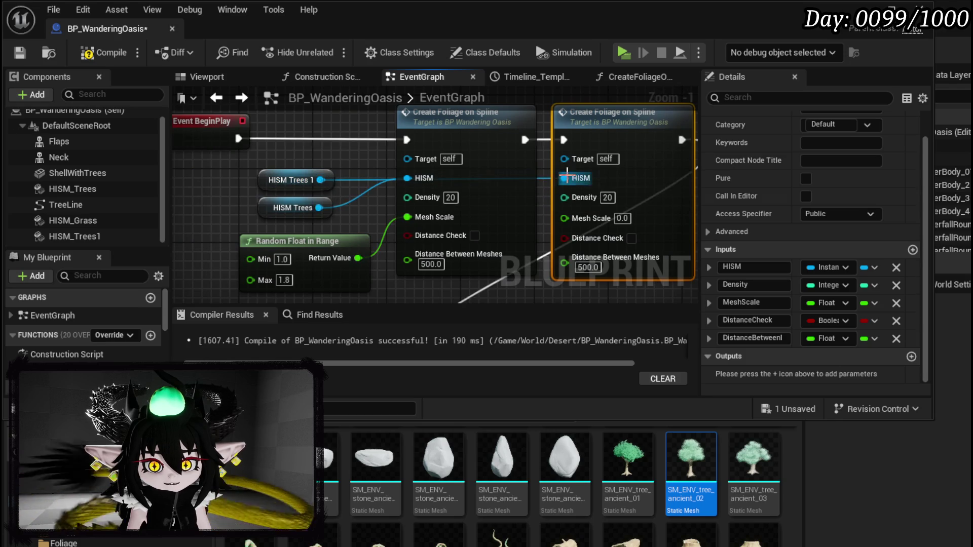
pyautogui.moveTo(289, 180); pyautogui.dragTo(538, 135)
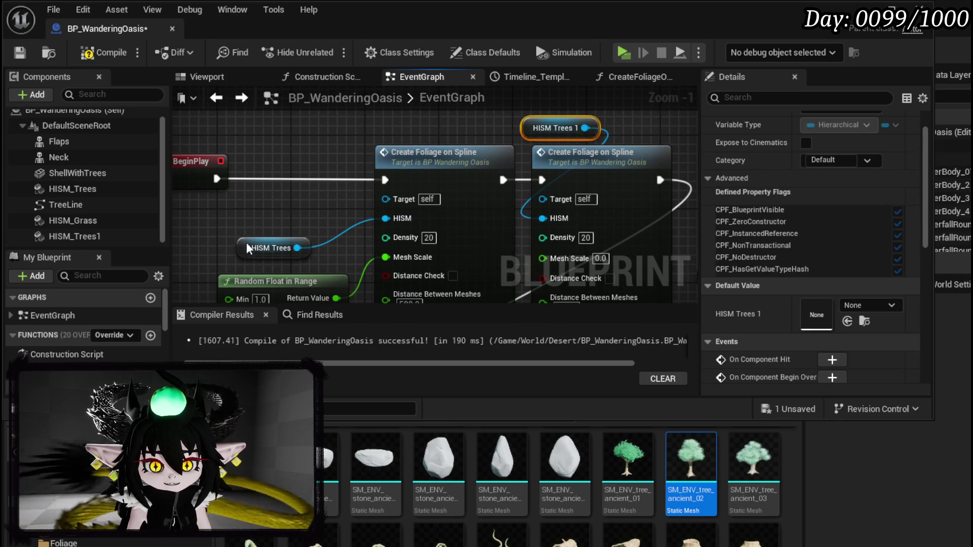
pyautogui.moveTo(245, 244); pyautogui.dragTo(383, 138)
pyautogui.moveTo(535, 131); pyautogui.dragTo(560, 131)
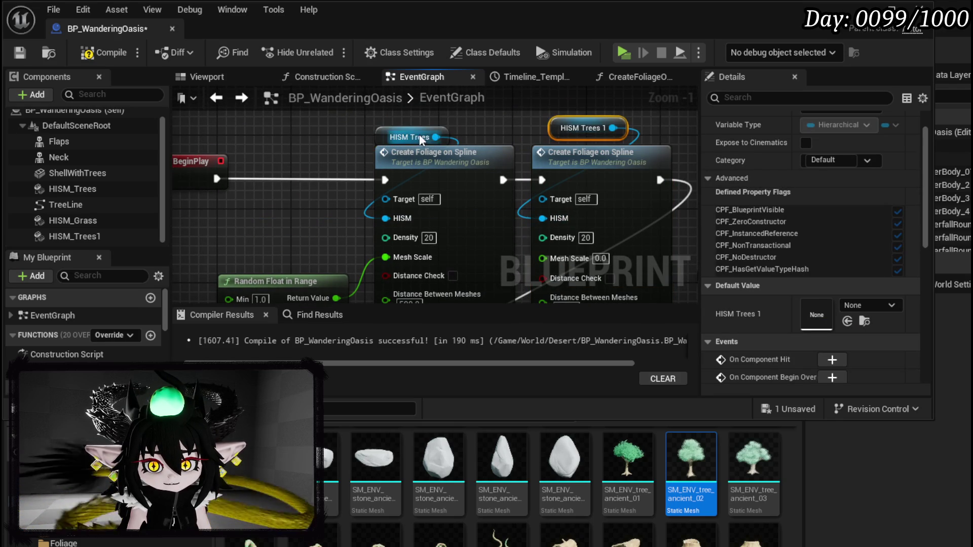
pyautogui.moveTo(406, 137); pyautogui.dragTo(405, 127)
pyautogui.moveTo(329, 218)
pyautogui.mouseDown()
pyautogui.moveTo(209, 195)
pyautogui.moveTo(259, 194)
pyautogui.moveTo(294, 177)
pyautogui.mouseUp()
pyautogui.click(88, 52)
pyautogui.click(20, 52)
# - Share the random scale with the copy's Mesh Scale, set Density to 10, and recompile and save
pyautogui.moveTo(315, 242)
pyautogui.mouseDown()
pyautogui.moveTo(507, 218)
pyautogui.moveTo(521, 201)
pyautogui.moveTo(342, 251)
pyautogui.moveTo(522, 201)
pyautogui.mouseUp()
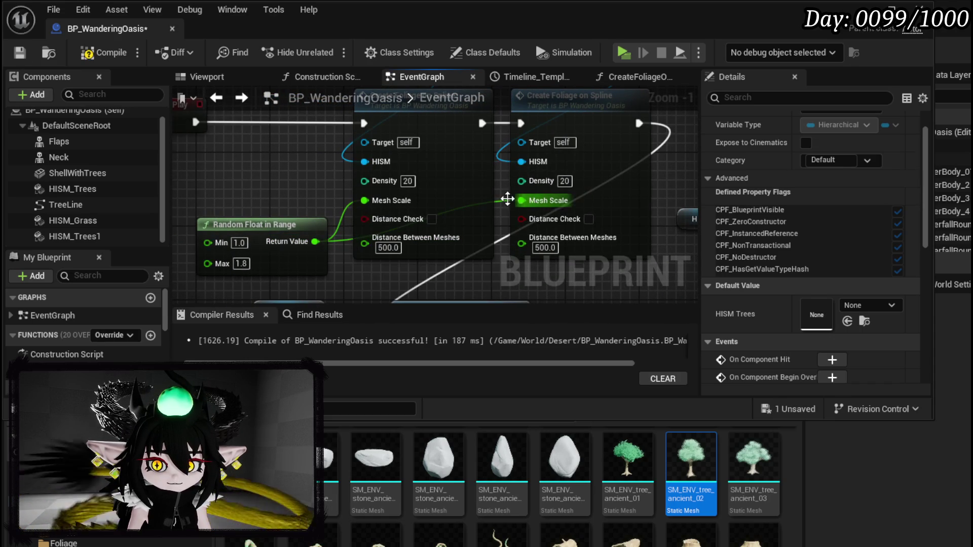
pyautogui.click(347, 189)
pyautogui.write('10')
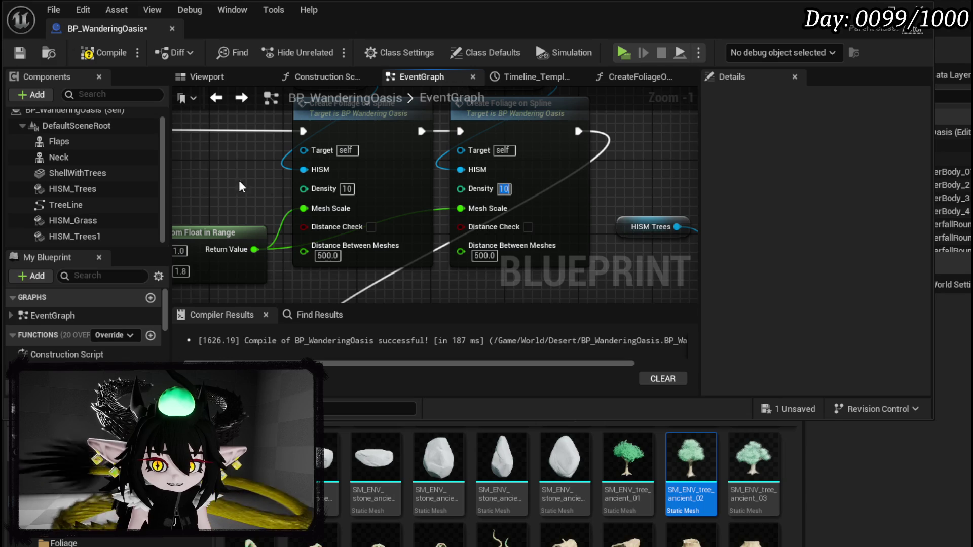
pyautogui.click(96, 52)
pyautogui.click(19, 52)
pyautogui.click(865, 8)
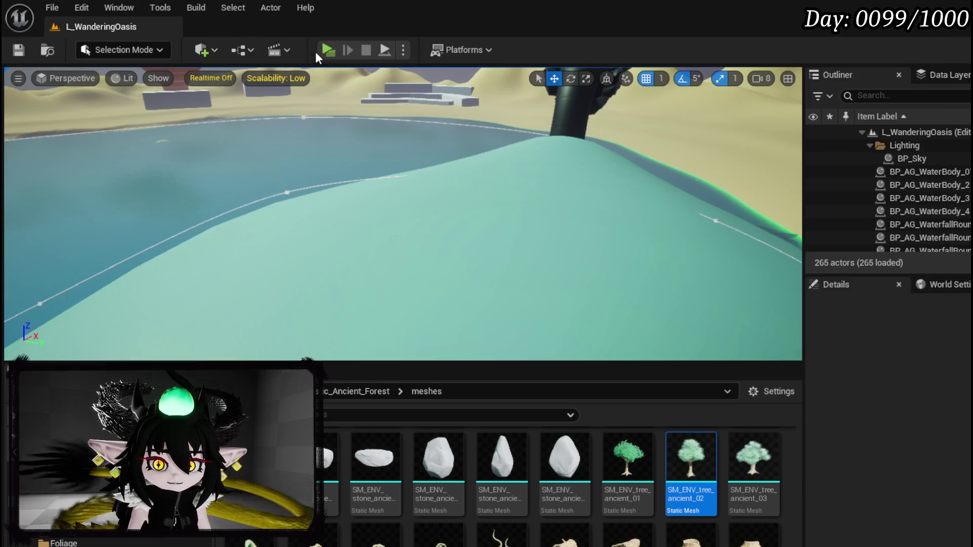
# - Start a Standalone Game preview of the oasis level with Alt+P
pyautogui.hotkey('alt', 'p')
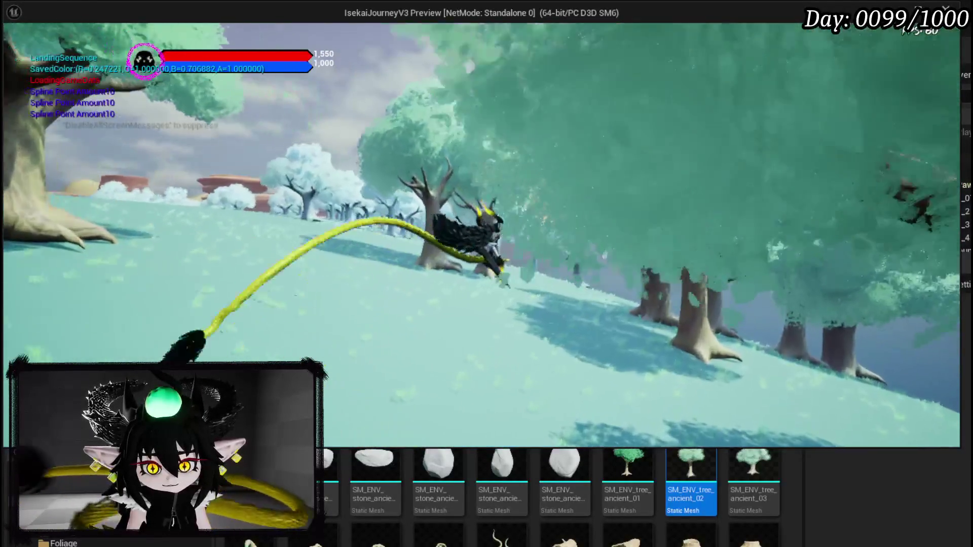
# - Run the character through the forest and across the plain, jumping around the big tree
pyautogui.press('w')
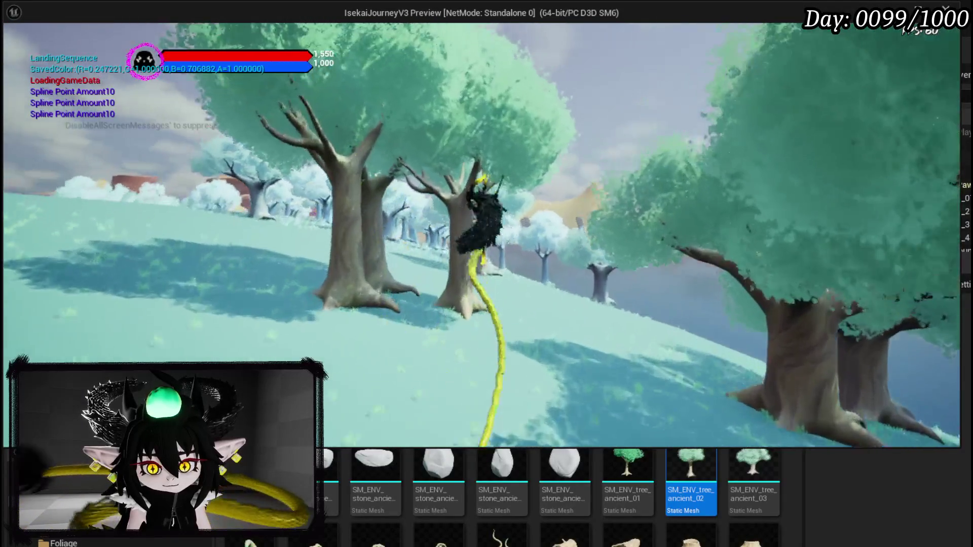
pyautogui.press('w')
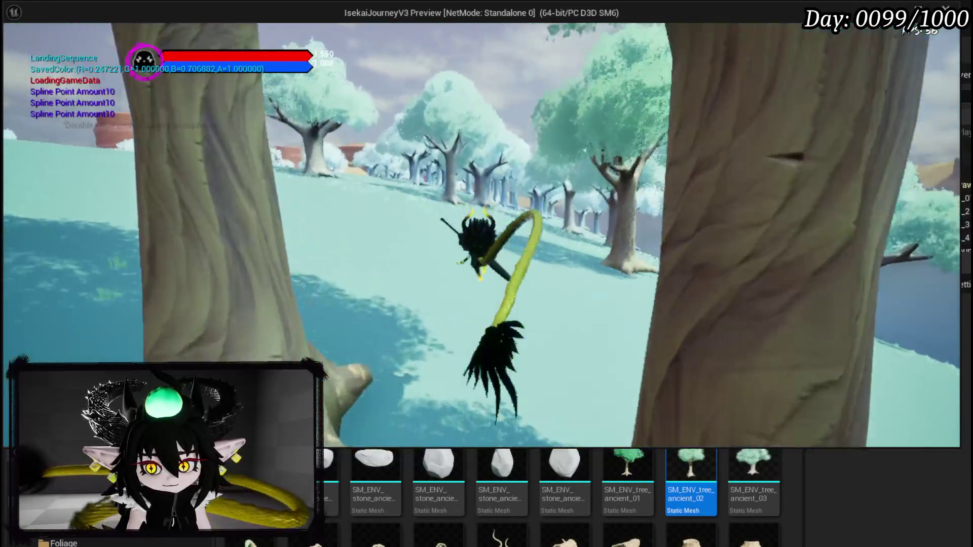
pyautogui.press('w')
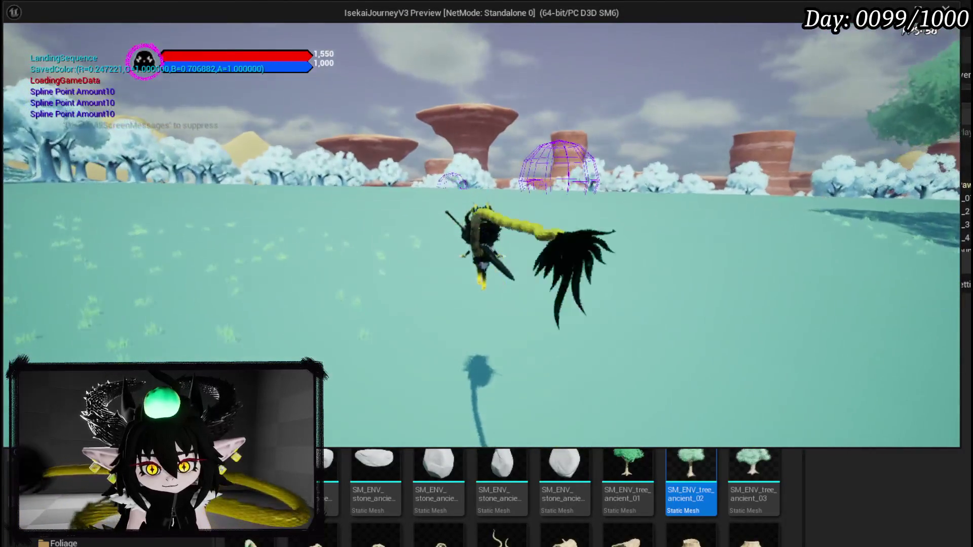
pyautogui.press('w')
pyautogui.press('w')
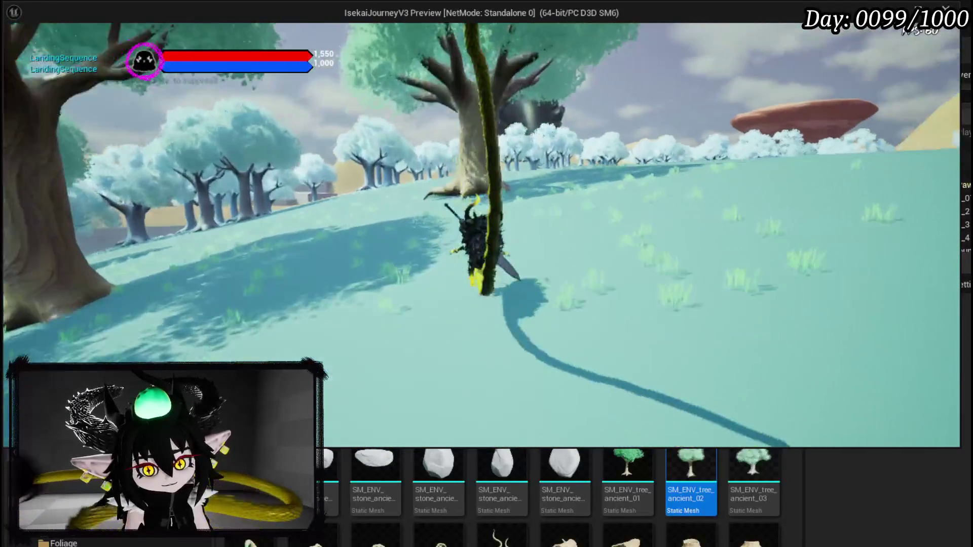
pyautogui.press('w')
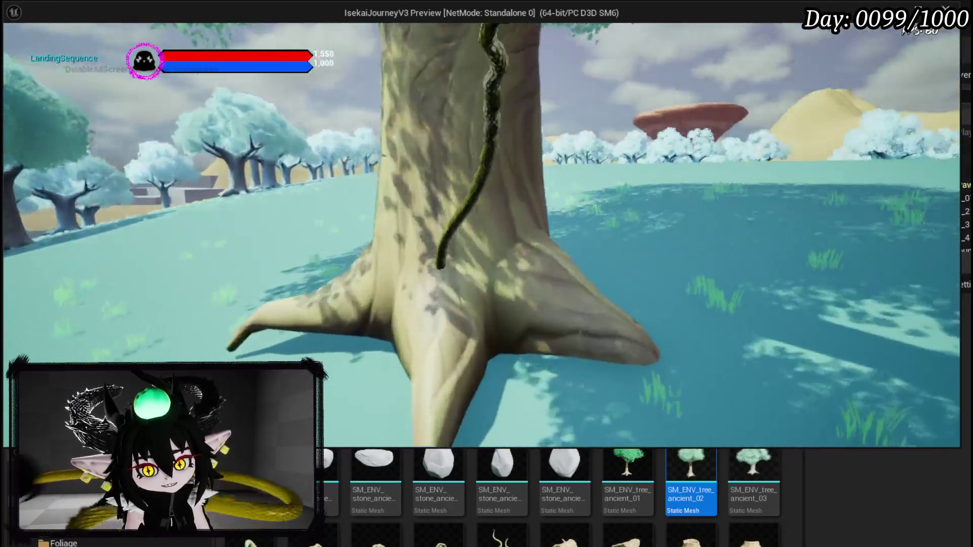
pyautogui.press('space')
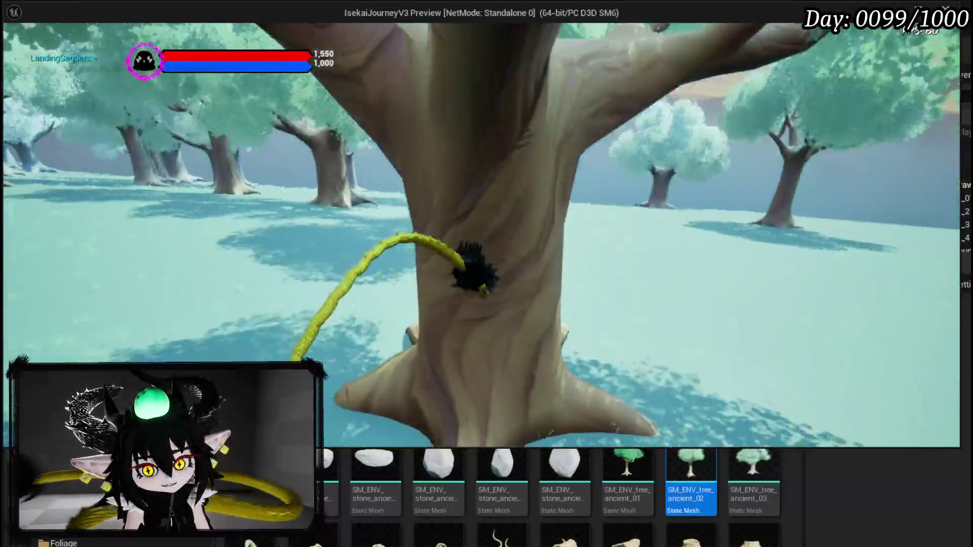
pyautogui.press('space')
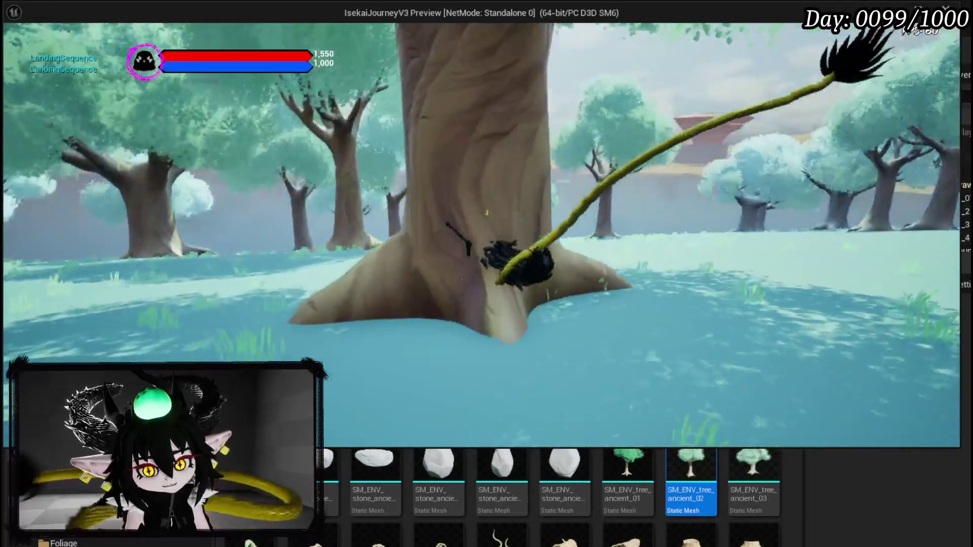
pyautogui.press('space')
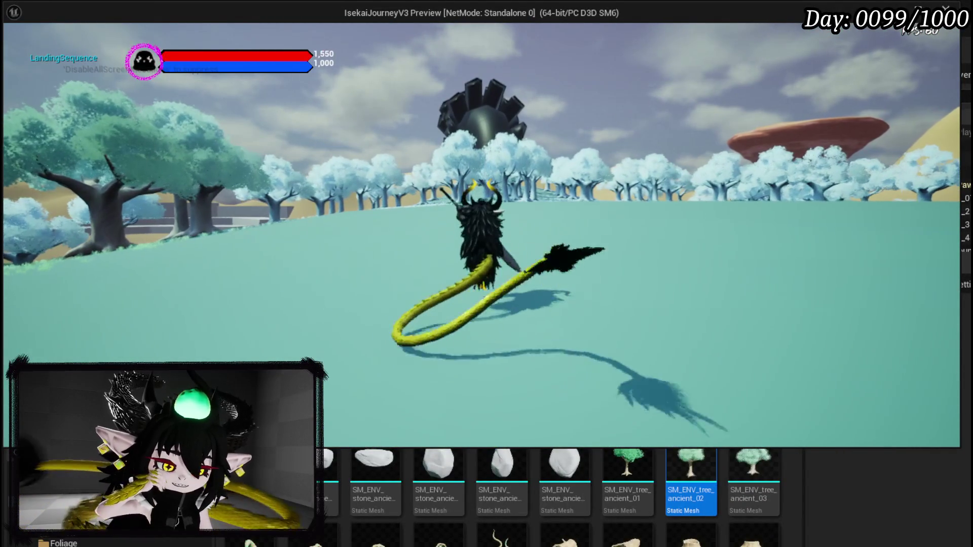
# - End the preview and select the BP_WanderingOasis actor above the oasis pool
pyautogui.press('Escape')
pyautogui.moveTo(509, 163); pyautogui.dragTo(509, 162)
pyautogui.click(481, 163)
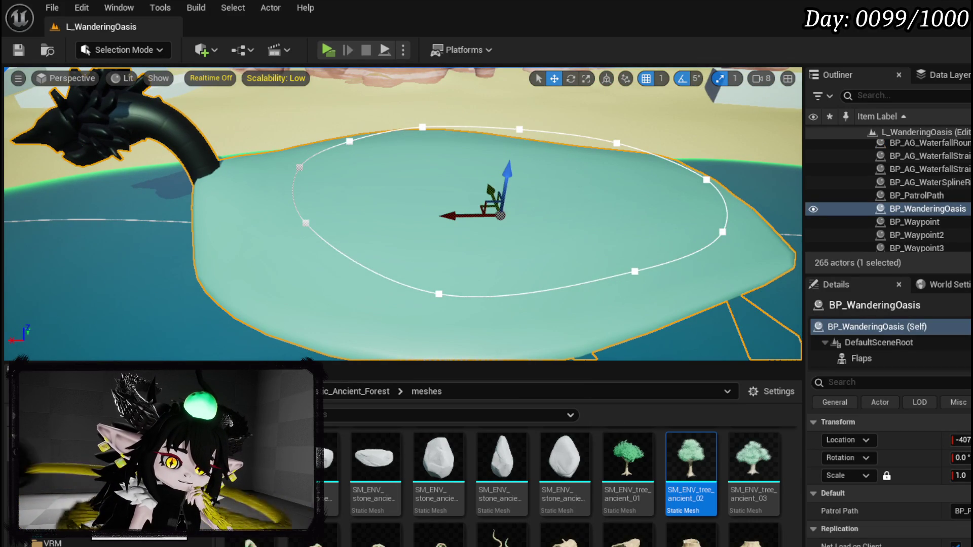
# - Browse DesertWorldMap's Mesh and Levels folders, settle on Mesh, and bring up the BP_WanderingOasis editor
pyautogui.click(74, 541)
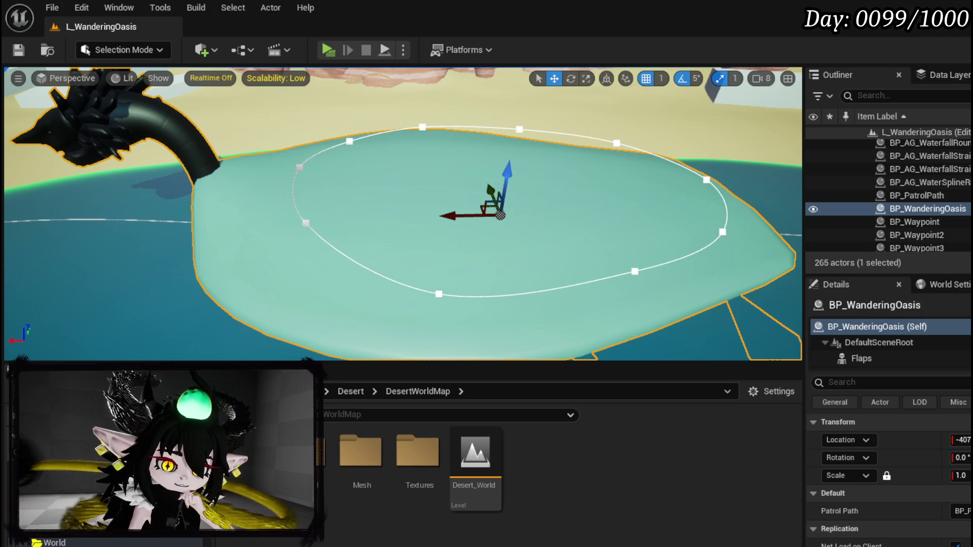
pyautogui.doubleClick(361, 450)
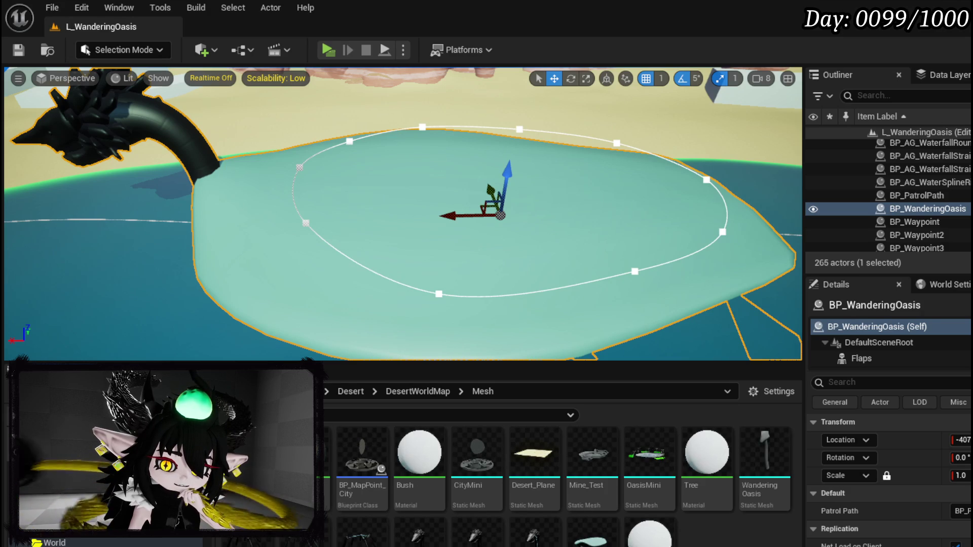
pyautogui.click(417, 391)
pyautogui.doubleClick(360, 451)
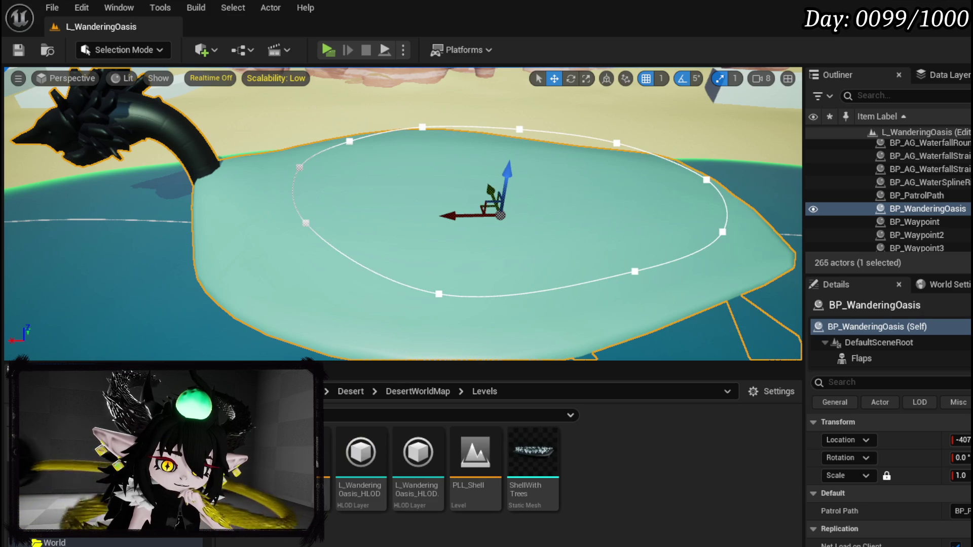
pyautogui.hotkey('alt', 'Left')
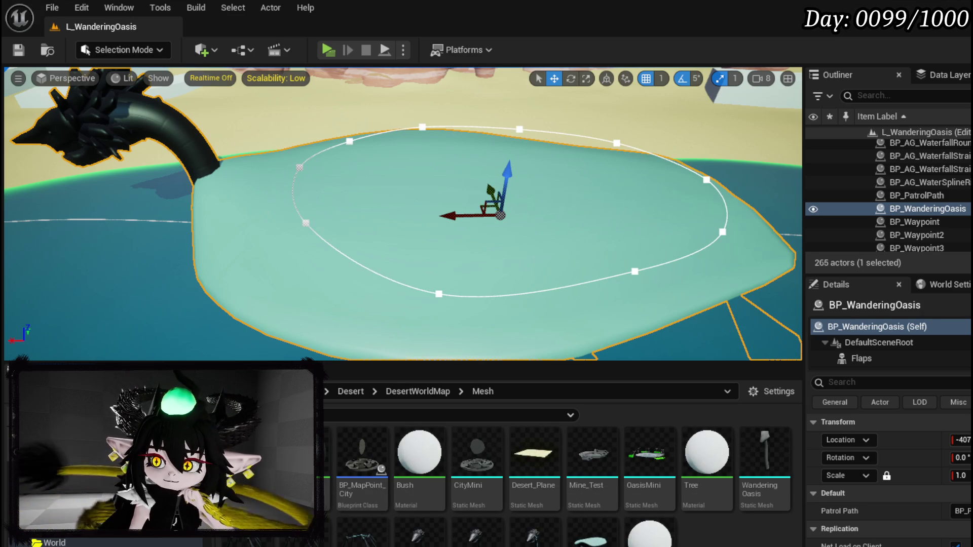
pyautogui.hotkey('ctrl', 'e')
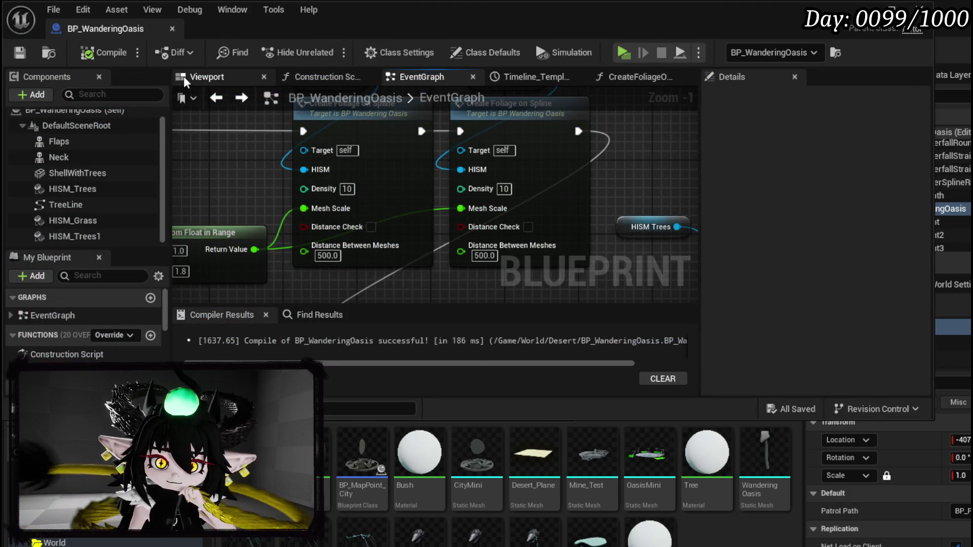
# - In the Blueprint viewport, slide the ShellWithTrees shell to X -640 and save
pyautogui.click(200, 76)
pyautogui.click(461, 177)
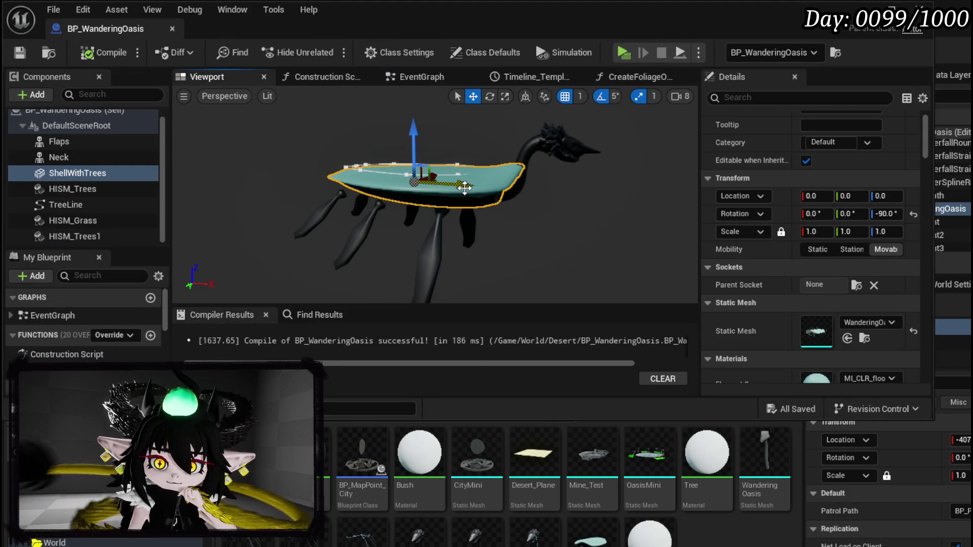
pyautogui.moveTo(465, 188)
pyautogui.mouseDown()
pyautogui.moveTo(451, 187)
pyautogui.moveTo(461, 187)
pyautogui.mouseUp()
pyautogui.hotkey('ctrl', 's')
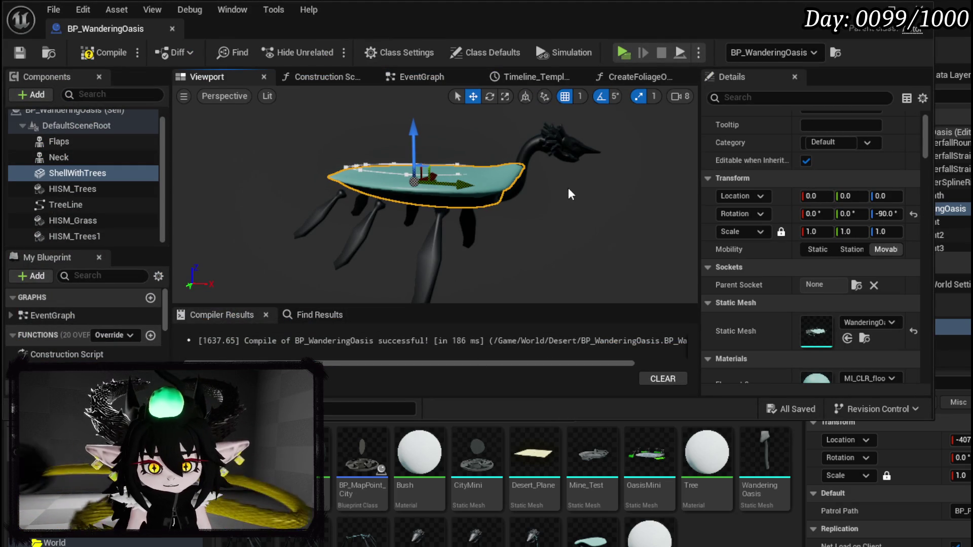
# - Attach TreeLine under ShellWithTrees and move the shell to X -1944, Z -1356
pyautogui.moveTo(61, 205); pyautogui.dragTo(62, 175)
pyautogui.click(425, 192)
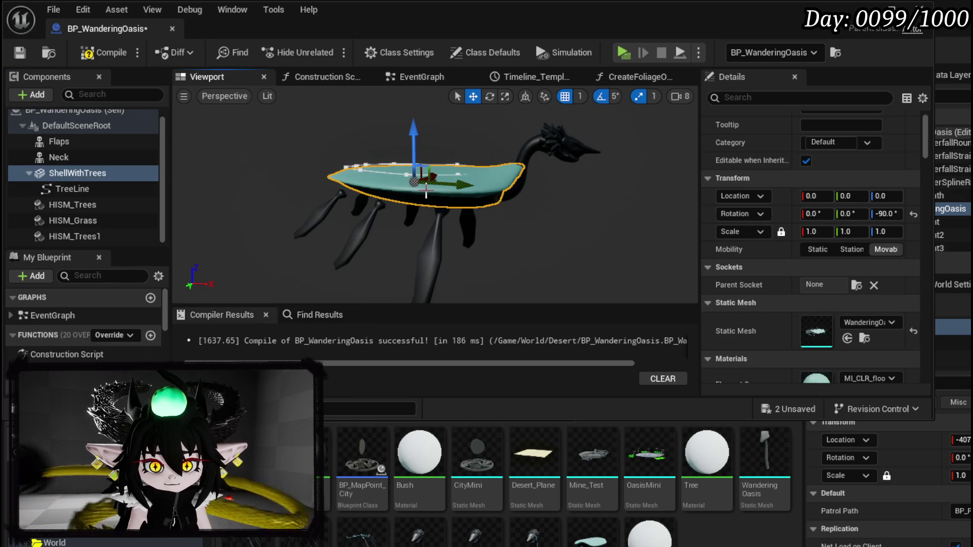
pyautogui.moveTo(463, 189); pyautogui.dragTo(452, 189)
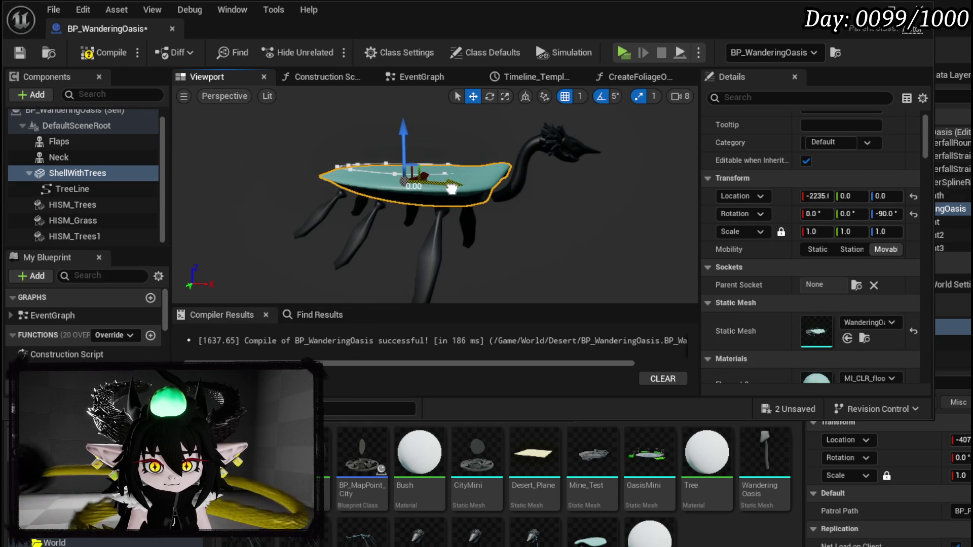
pyautogui.moveTo(404, 131); pyautogui.dragTo(402, 135)
pyautogui.scroll(5, 436, 203)
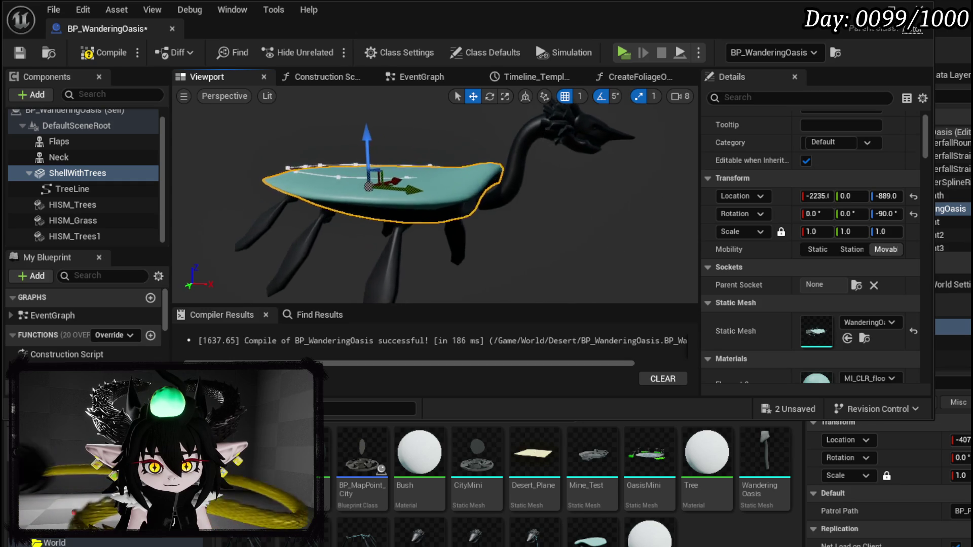
pyautogui.moveTo(436, 228); pyautogui.dragTo(418, 200)
pyautogui.moveTo(596, 189); pyautogui.dragTo(607, 185)
pyautogui.moveTo(561, 138); pyautogui.dragTo(561, 151)
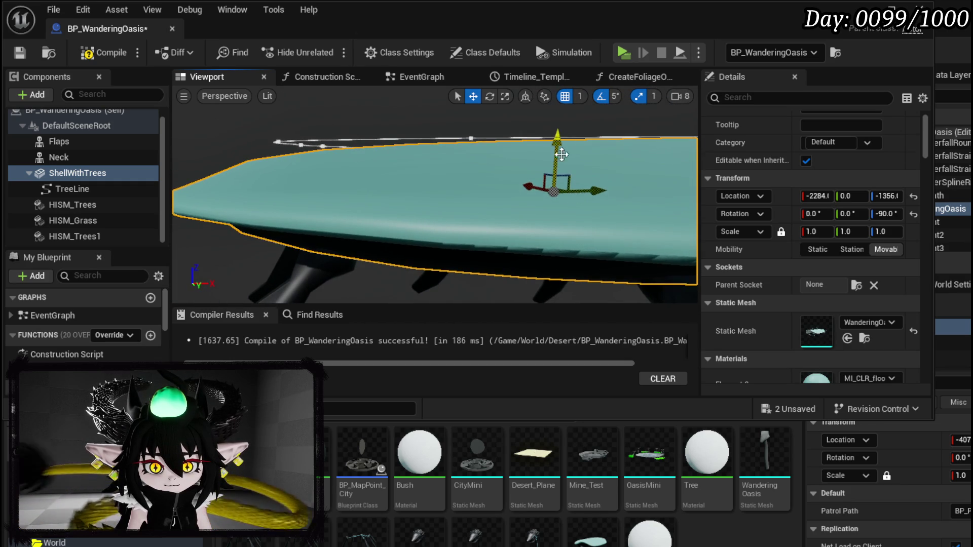
pyautogui.moveTo(604, 184); pyautogui.dragTo(504, 210)
pyautogui.press('f')
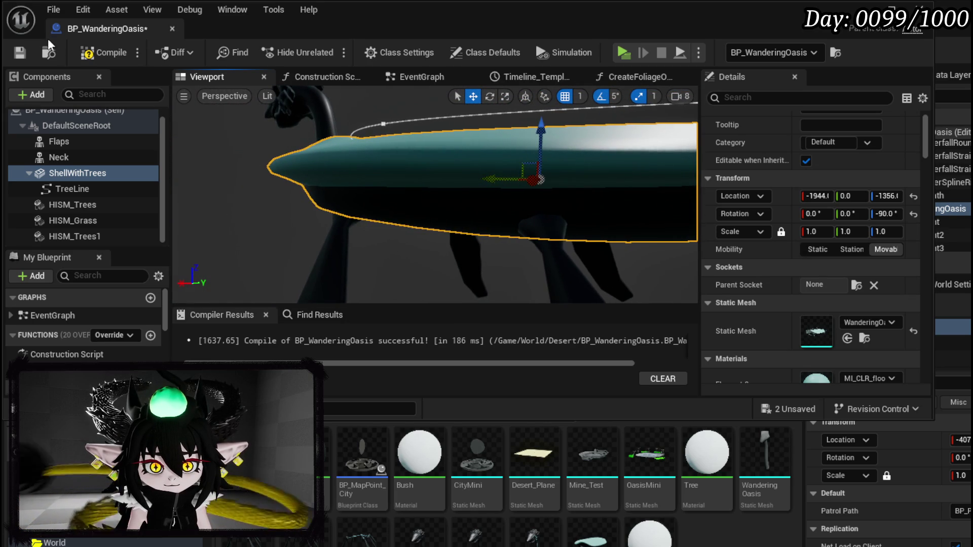
# - Compile and save BP_WanderingOasis, then fly the level view toward the far lake edge
pyautogui.click(71, 55)
pyautogui.click(20, 52)
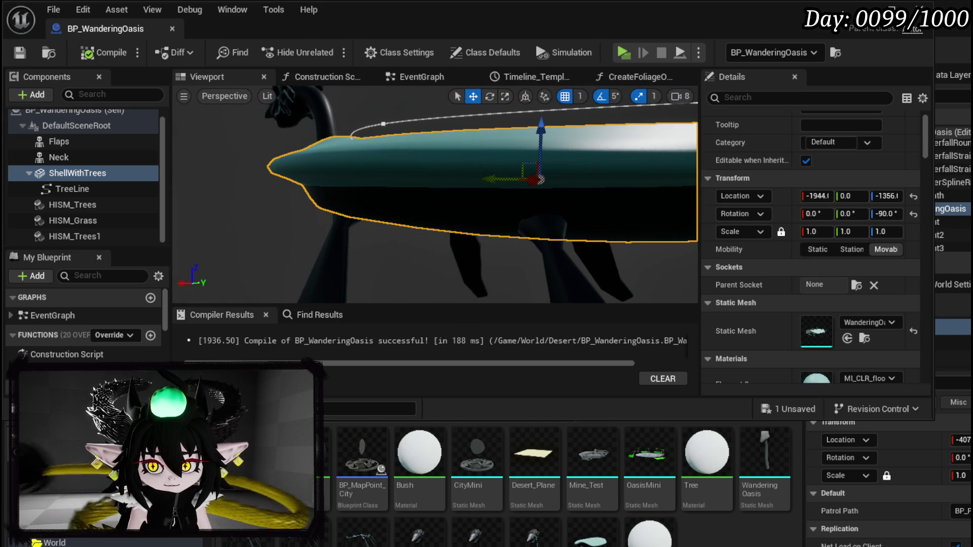
pyautogui.hotkey('alt', 'Tab')
pyautogui.moveTo(372, 119); pyautogui.dragTo(375, 76)
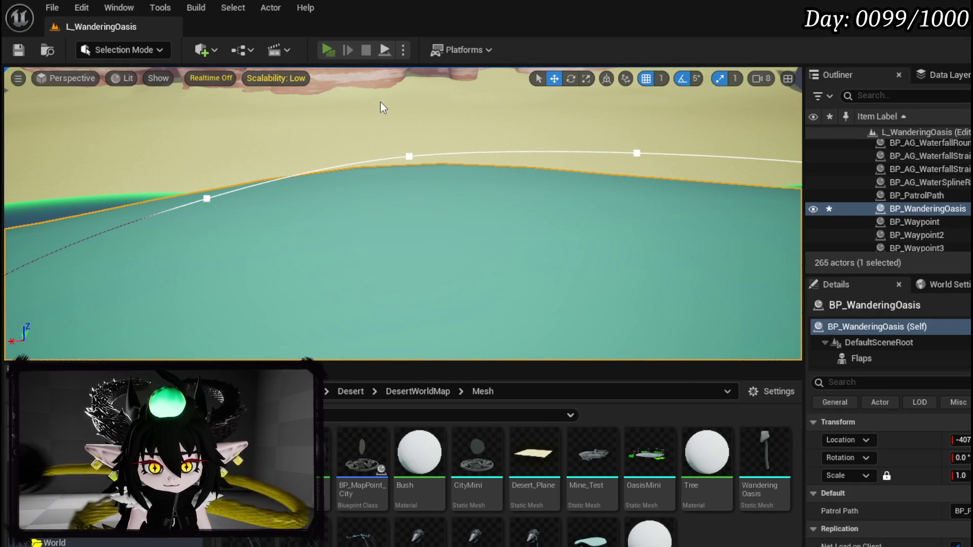
pyautogui.hotkey('alt', 'p')
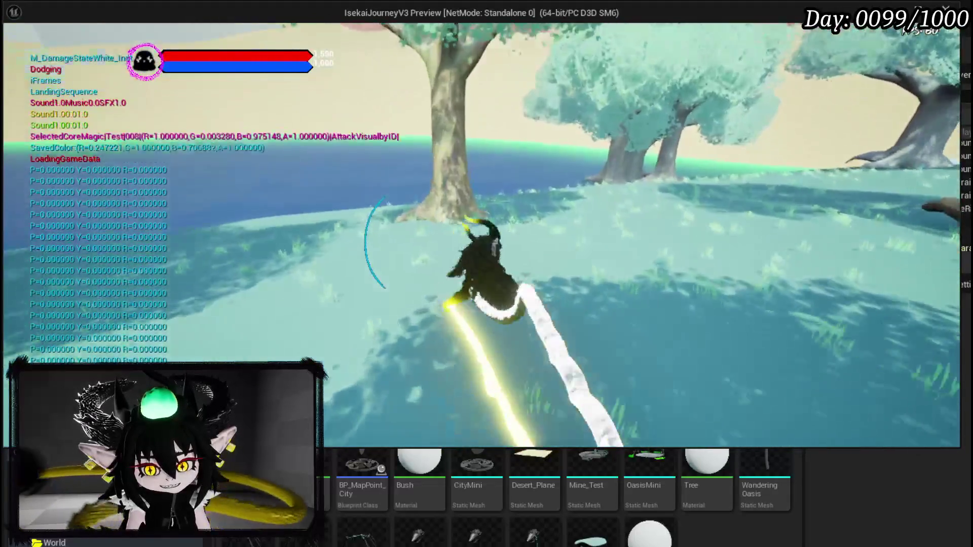
pyautogui.press('Escape')
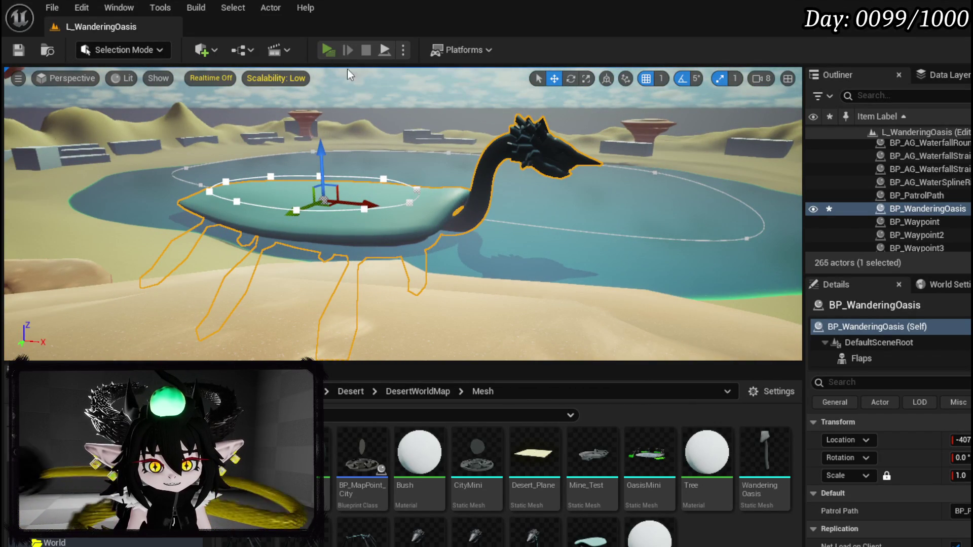
pyautogui.click(328, 49)
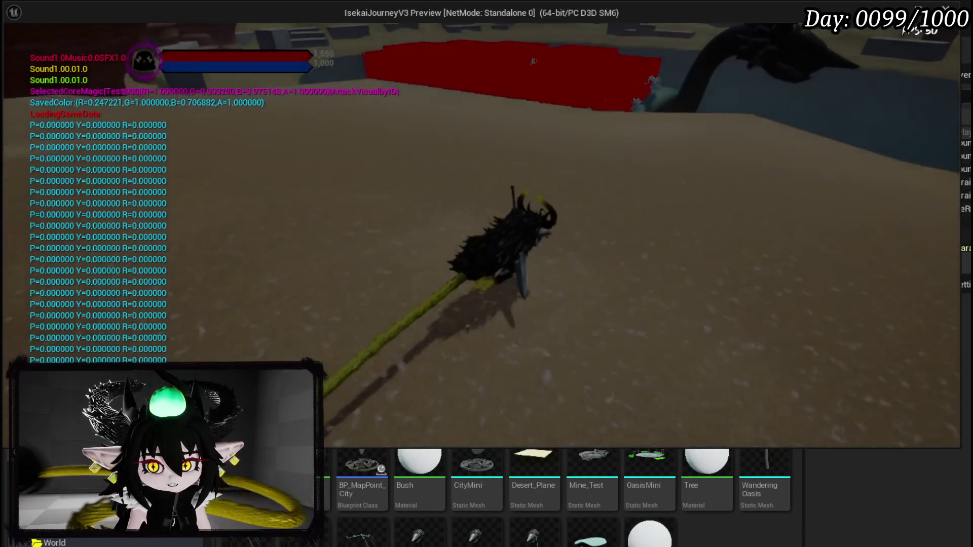
pyautogui.press('w')
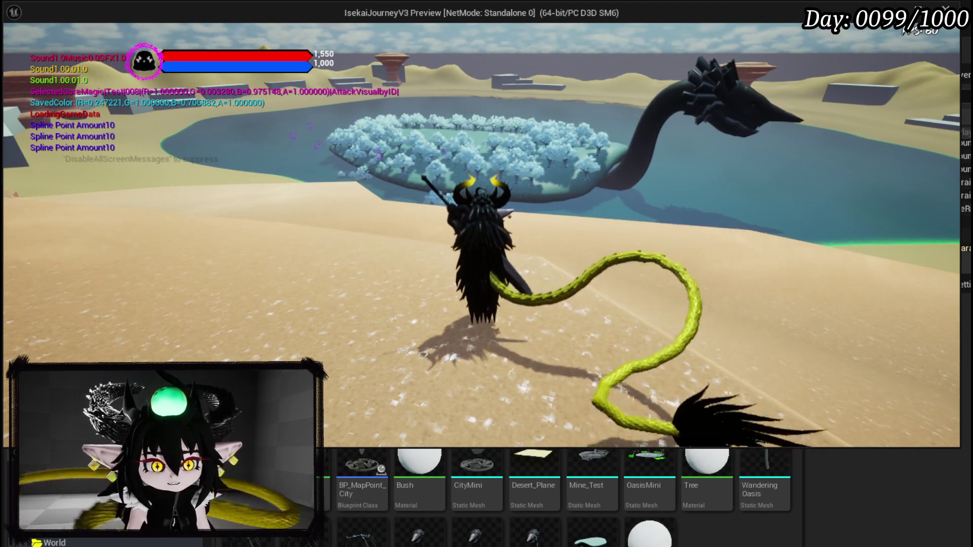
pyautogui.press('Escape')
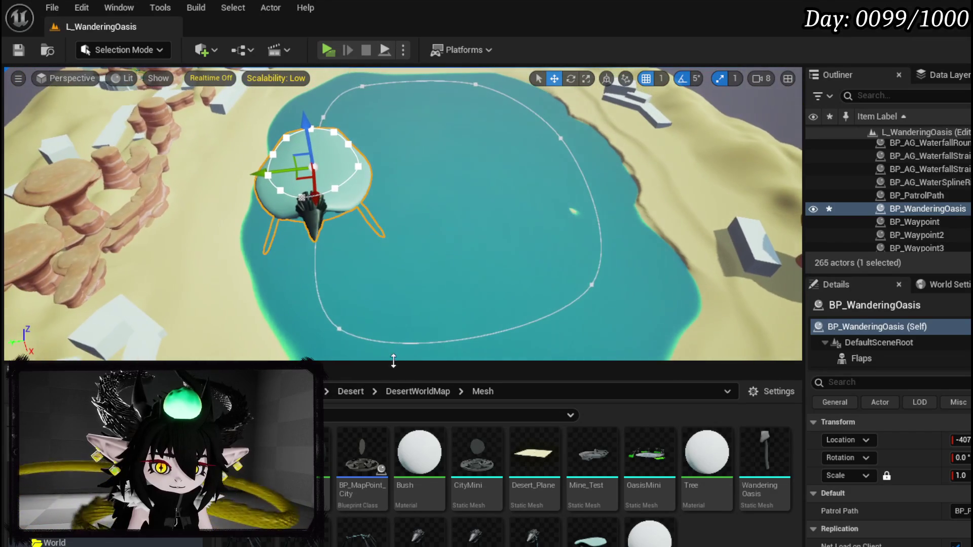
# - Set BP_PatrolPath's scale to 0.6 and move the loop right over the lake
pyautogui.click(390, 342)
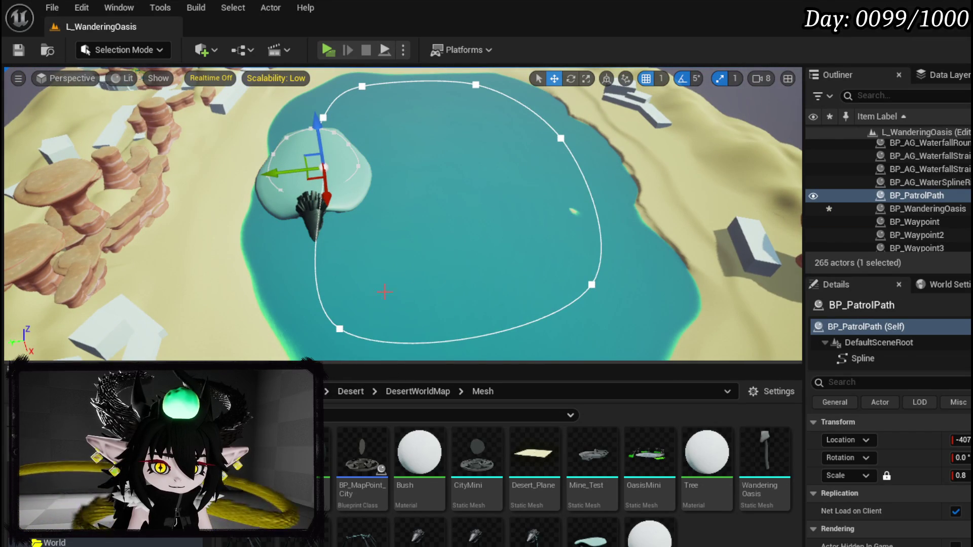
pyautogui.press('e')
pyautogui.press('r')
pyautogui.click(290, 174)
pyautogui.moveTo(291, 174); pyautogui.dragTo(274, 177)
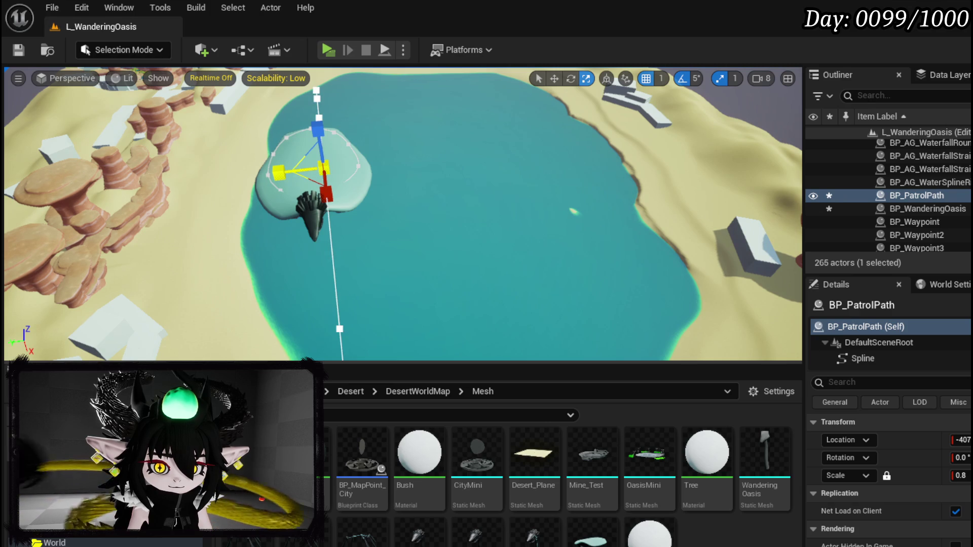
pyautogui.hotkey('ctrl', 'z')
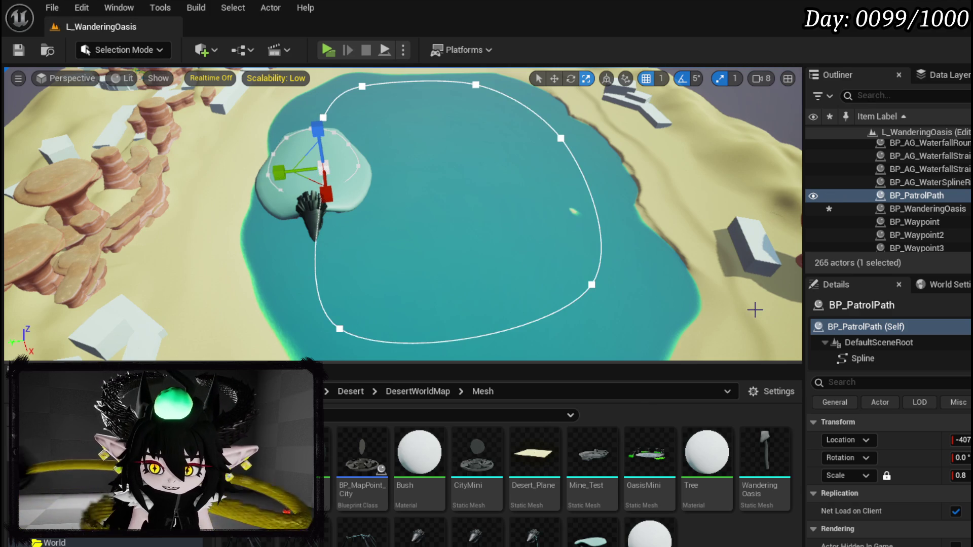
pyautogui.click(967, 476)
pyautogui.write('0.6')
pyautogui.press('Return')
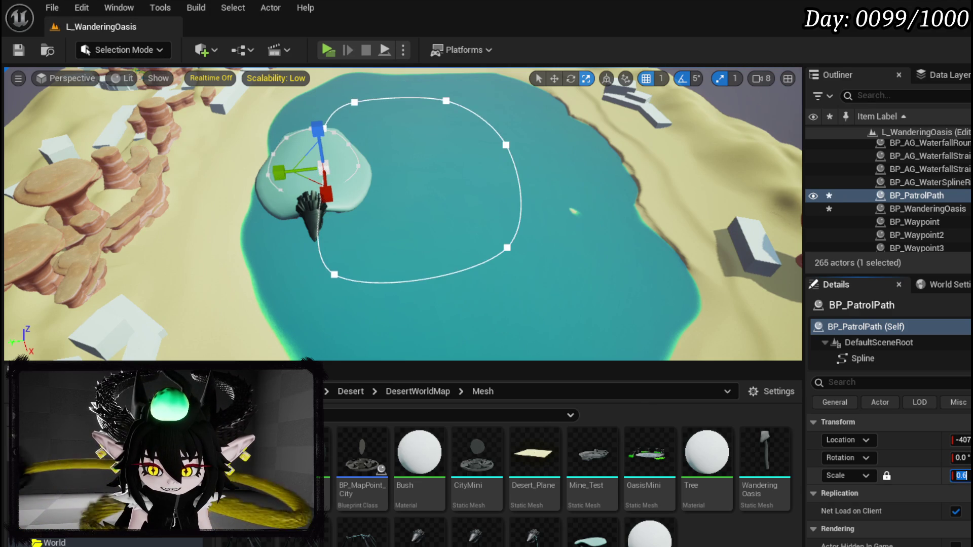
pyautogui.press('w')
pyautogui.moveTo(277, 145); pyautogui.dragTo(308, 145)
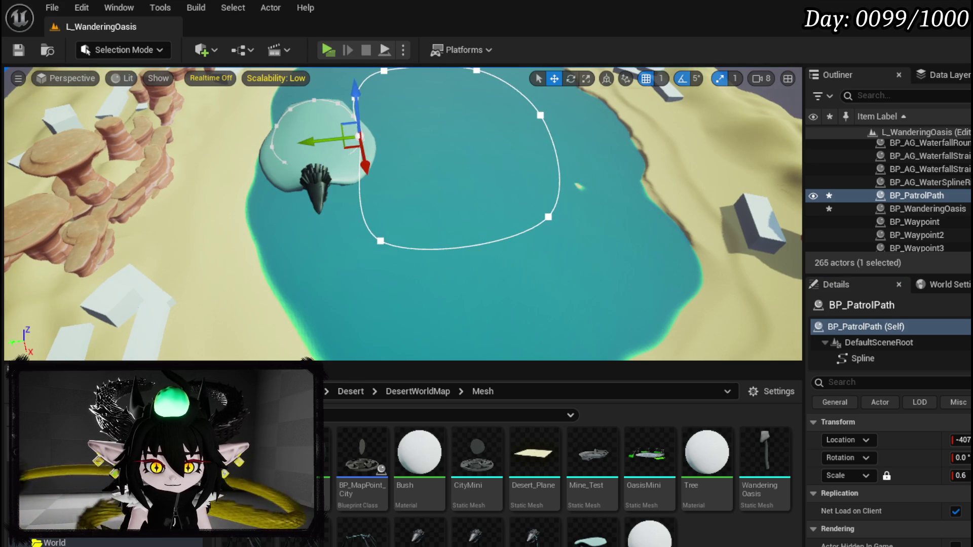
# - Reshape the loop's lower-left, left-side and bottom spline points
pyautogui.click(370, 224)
pyautogui.moveTo(347, 250); pyautogui.dragTo(384, 244)
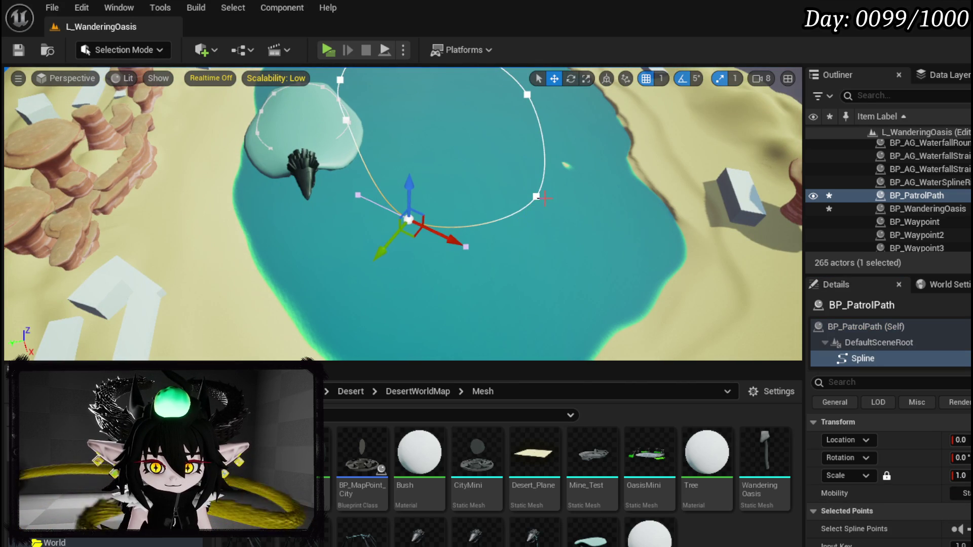
pyautogui.scroll(-3, 545, 197)
pyautogui.click(402, 117)
pyautogui.click(403, 117)
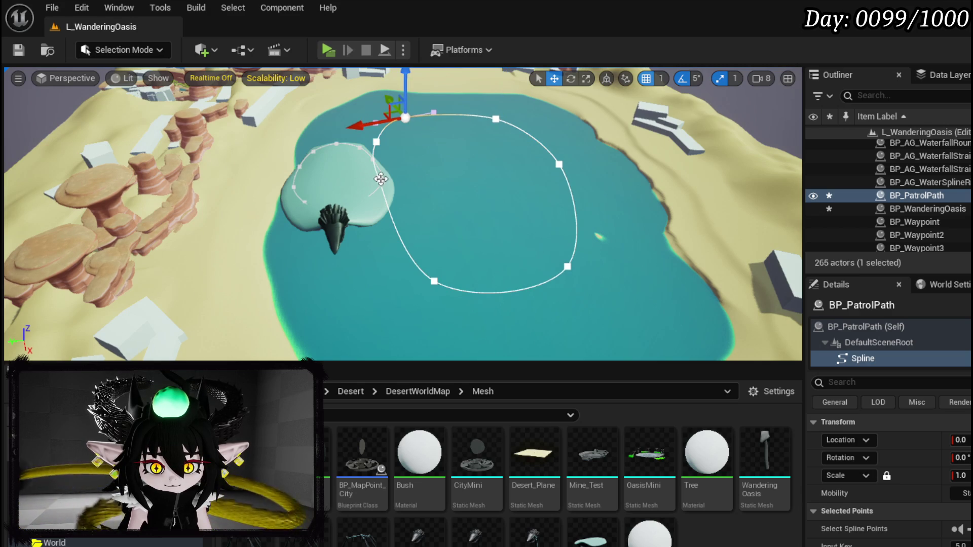
pyautogui.click(380, 179)
pyautogui.moveTo(389, 212)
pyautogui.mouseDown()
pyautogui.moveTo(400, 244)
pyautogui.moveTo(386, 235)
pyautogui.mouseUp()
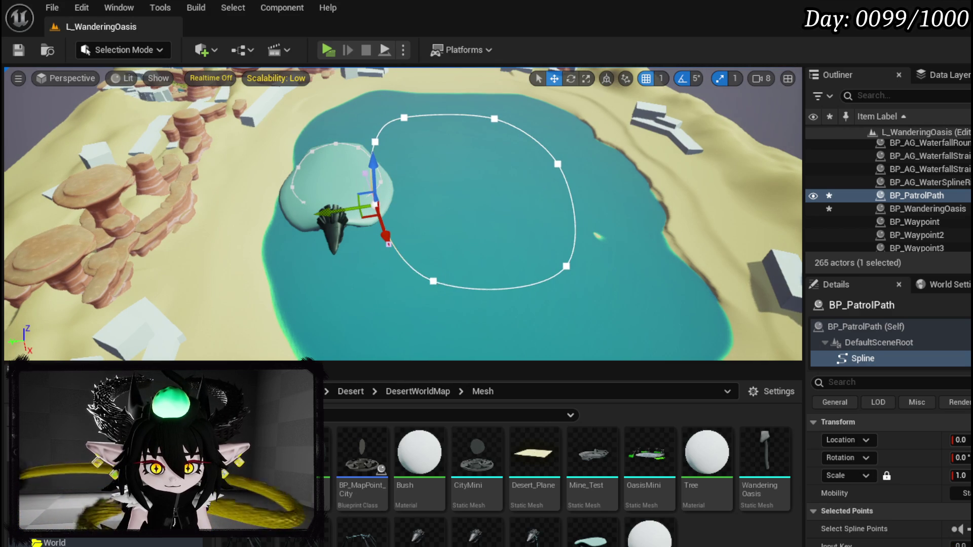
pyautogui.press('f')
pyautogui.moveTo(424, 282); pyautogui.dragTo(447, 287)
# - Adjust the right, upper-right, top and top-left spline points to fit the loop within the lake
pyautogui.click(520, 215)
pyautogui.moveTo(563, 235); pyautogui.dragTo(590, 245)
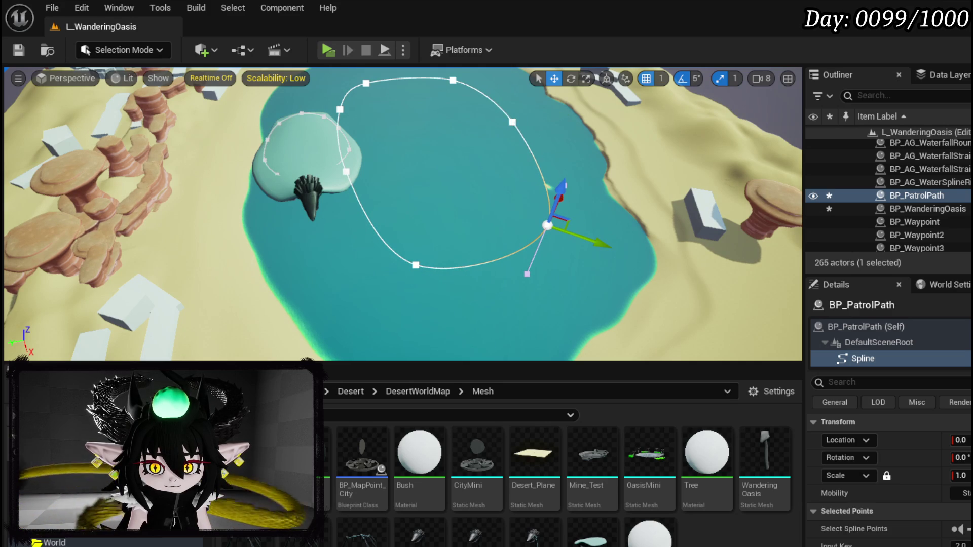
pyautogui.click(512, 122)
pyautogui.moveTo(495, 103)
pyautogui.mouseDown()
pyautogui.moveTo(514, 127)
pyautogui.moveTo(502, 110)
pyautogui.mouseUp()
pyautogui.click(452, 80)
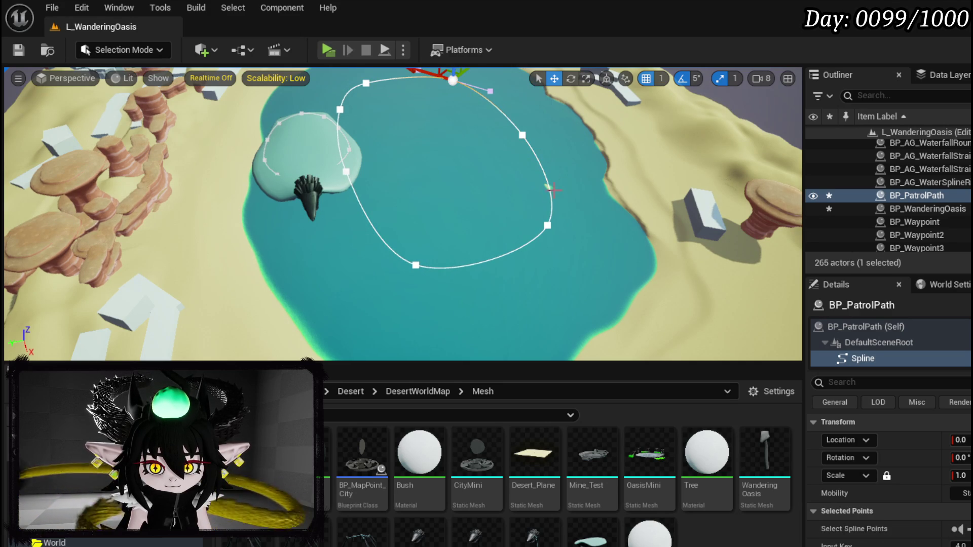
pyautogui.moveTo(423, 118); pyautogui.dragTo(432, 121)
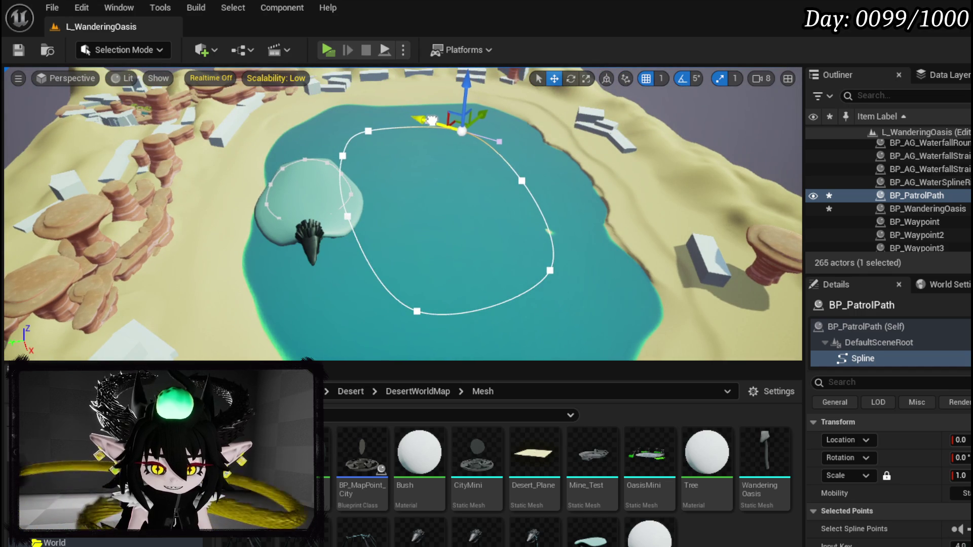
pyautogui.click(368, 131)
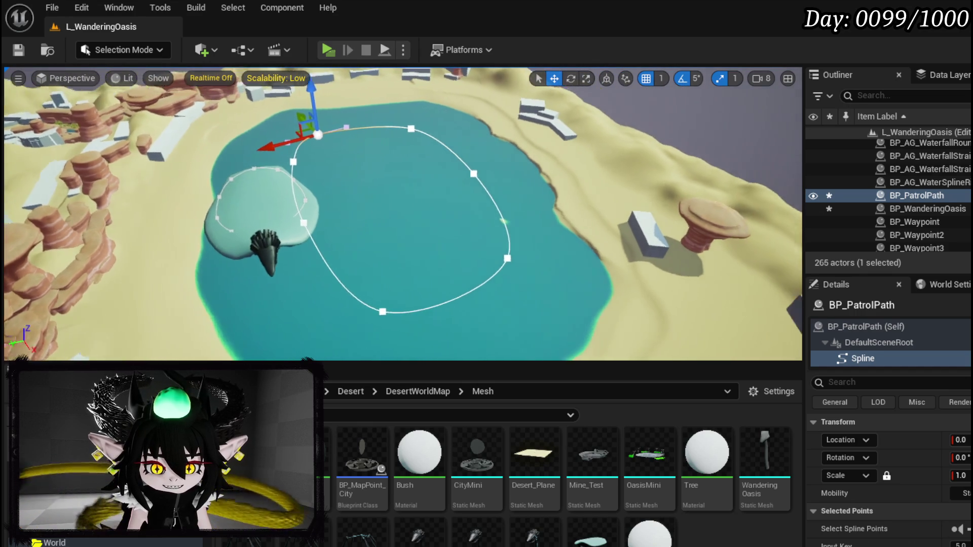
pyautogui.moveTo(342, 139); pyautogui.dragTo(369, 138)
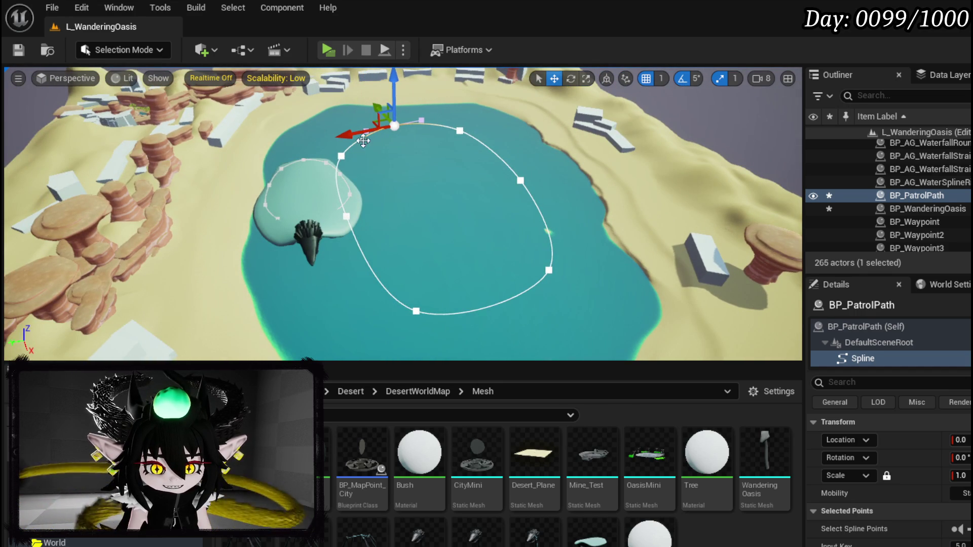
pyautogui.moveTo(257, 136)
pyautogui.mouseDown()
pyautogui.moveTo(172, 142)
pyautogui.moveTo(137, 107)
pyautogui.moveTo(260, 147)
pyautogui.mouseUp()
pyautogui.click(333, 51)
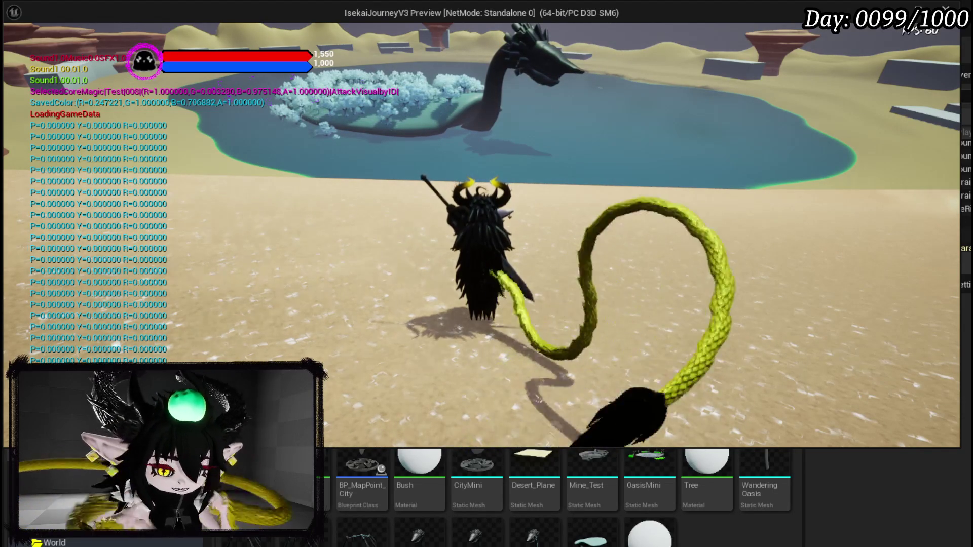
pyautogui.hotkey('alt', 'Tab')
pyautogui.press('Escape')
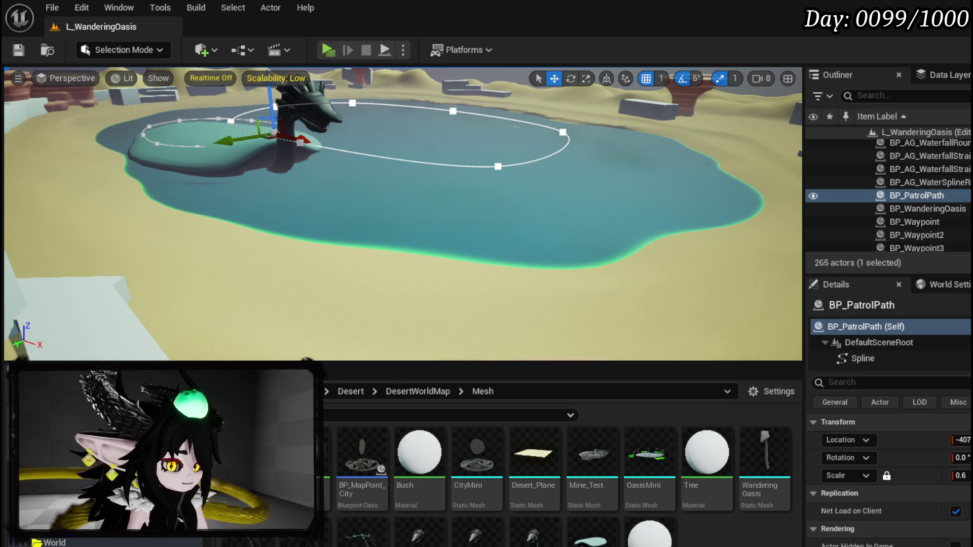